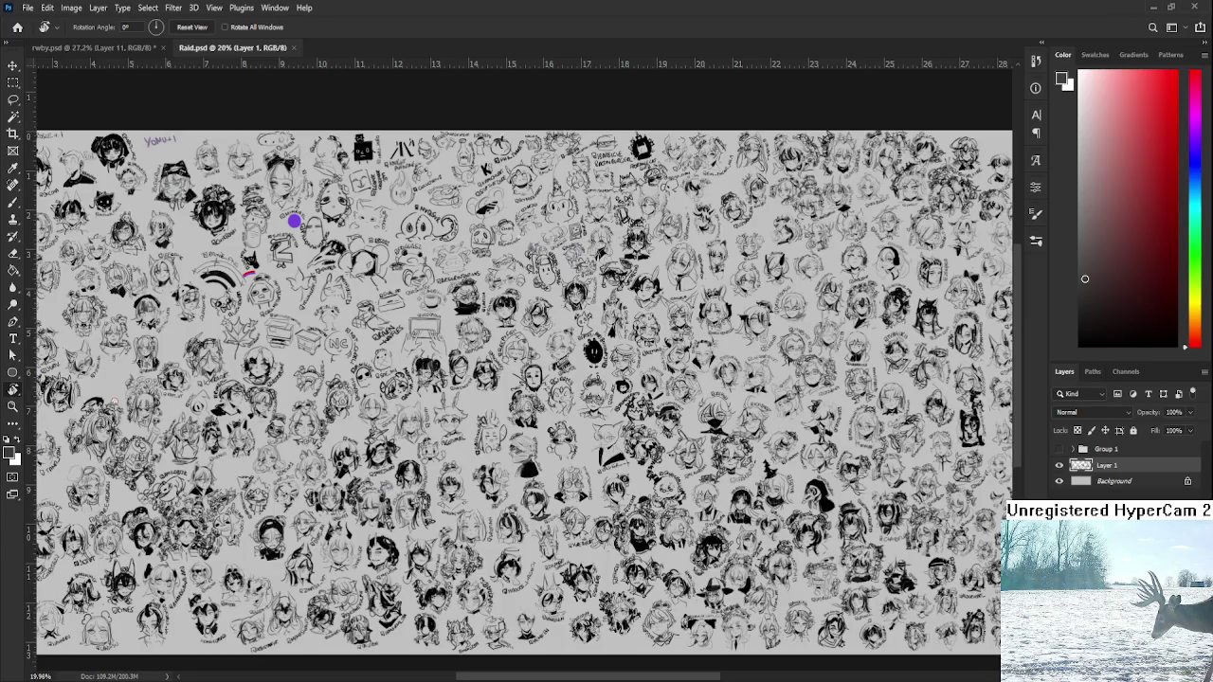
- Paste the champion card screenshot into Raid.psd as a new layer above Layer 1
key("ctrl+v")
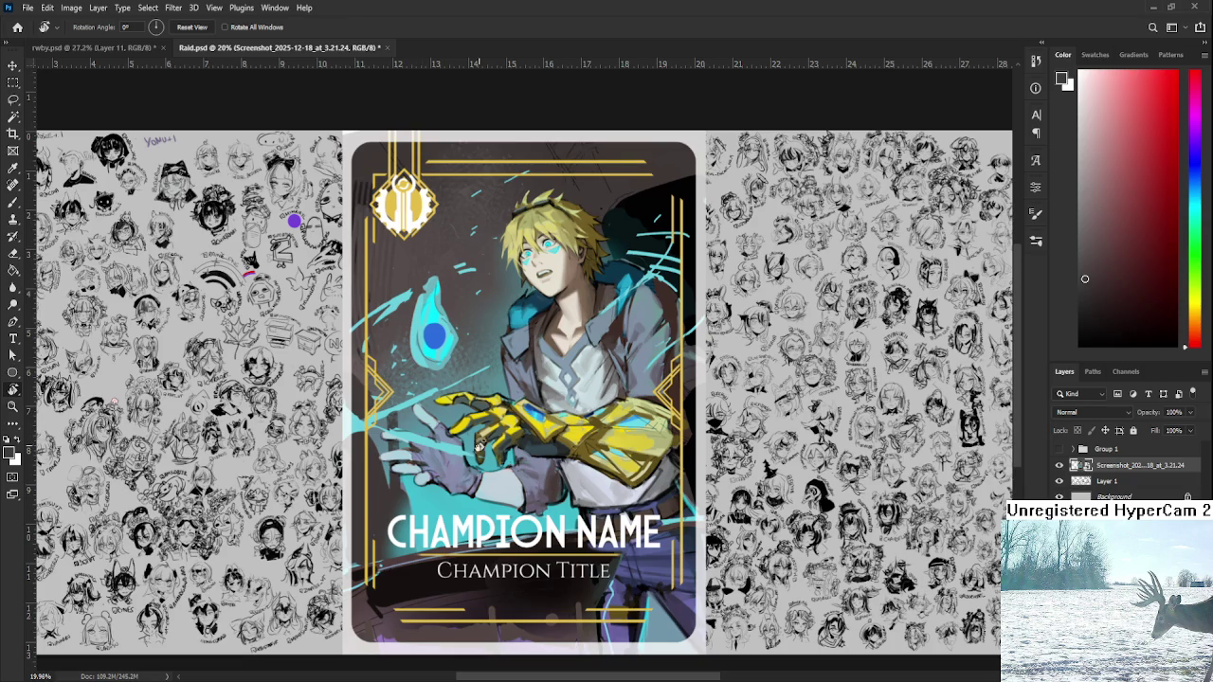
scroll(613, 441, "up", 2)
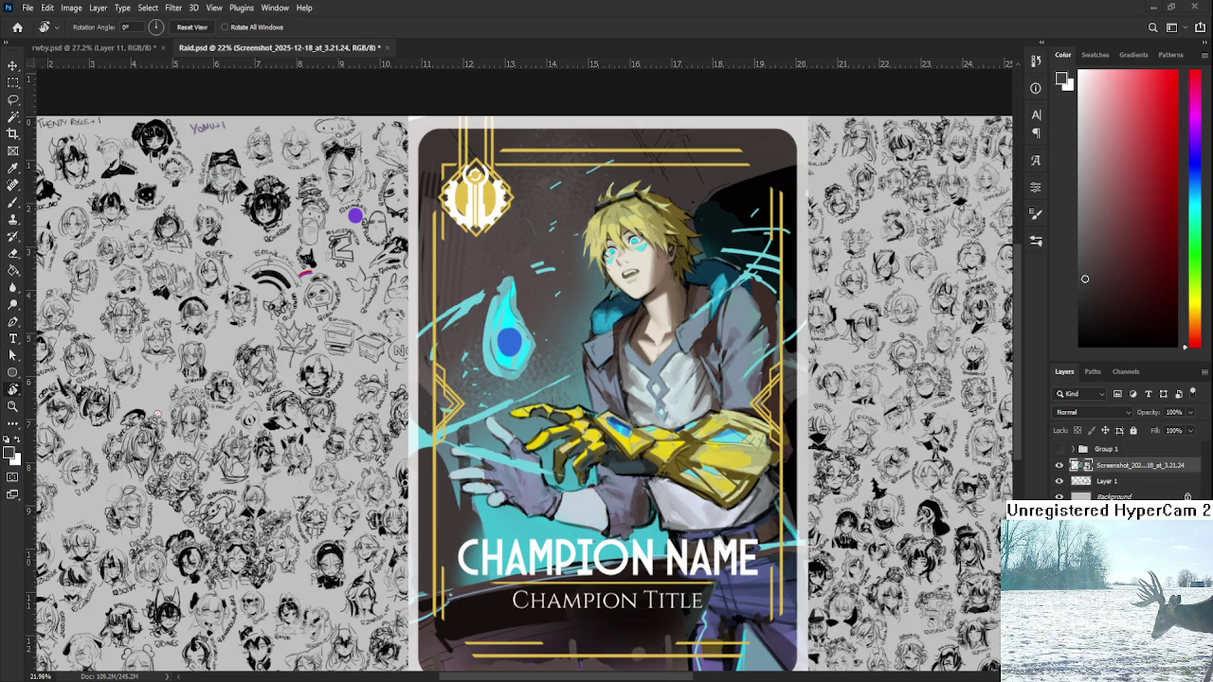
scroll(601, 507, "up", 1)
scroll(601, 507, "up", 1)
scroll(601, 507, "up", 1)
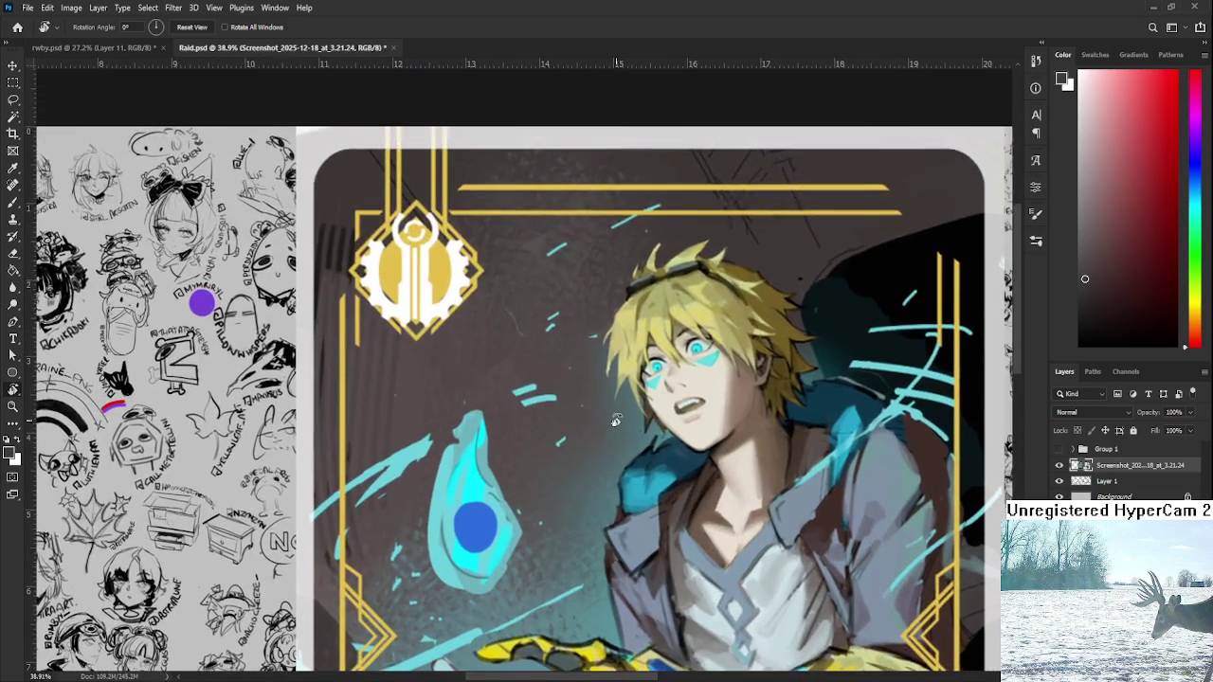
scroll(601, 507, "down", 1)
scroll(601, 507, "down", 1)
scroll(601, 506, "down", 1)
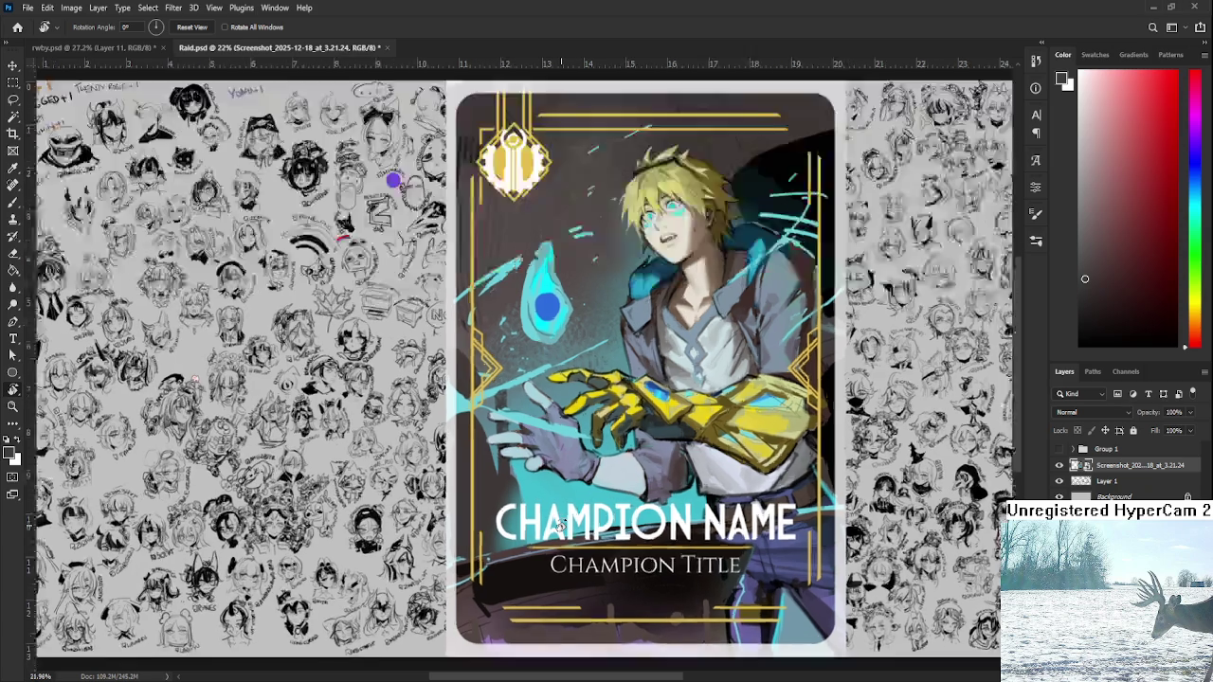
scroll(424, 389, "up", 3)
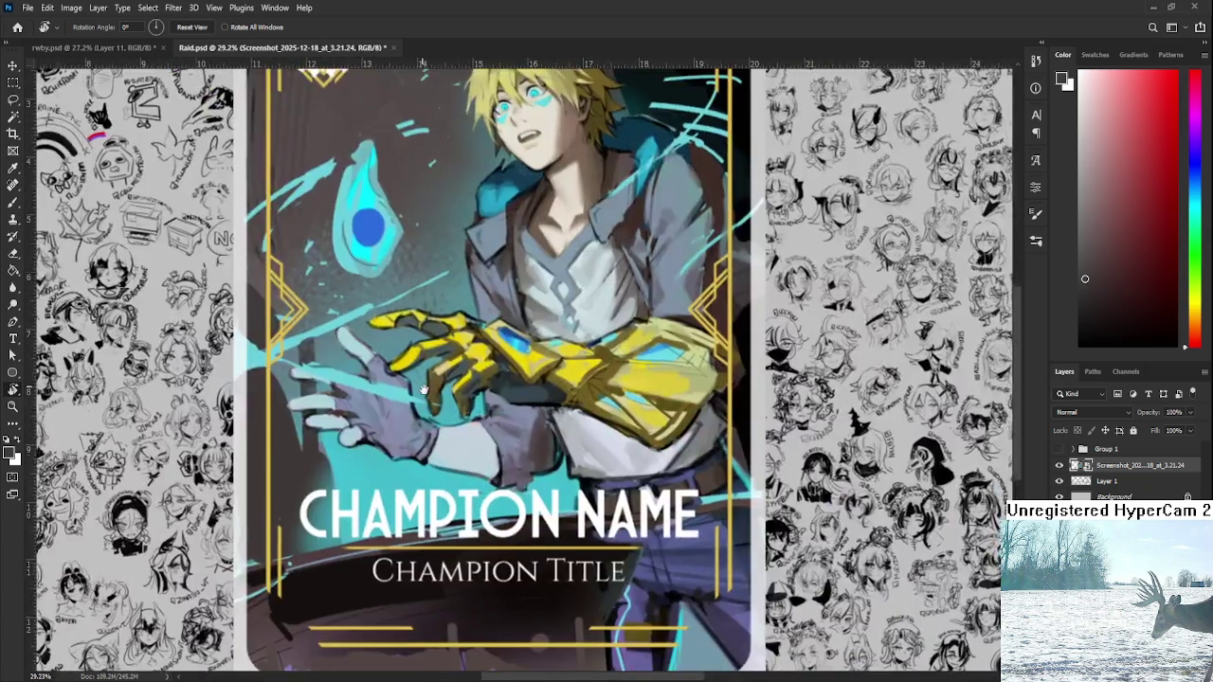
left_click_drag(424, 389, 533, 529)
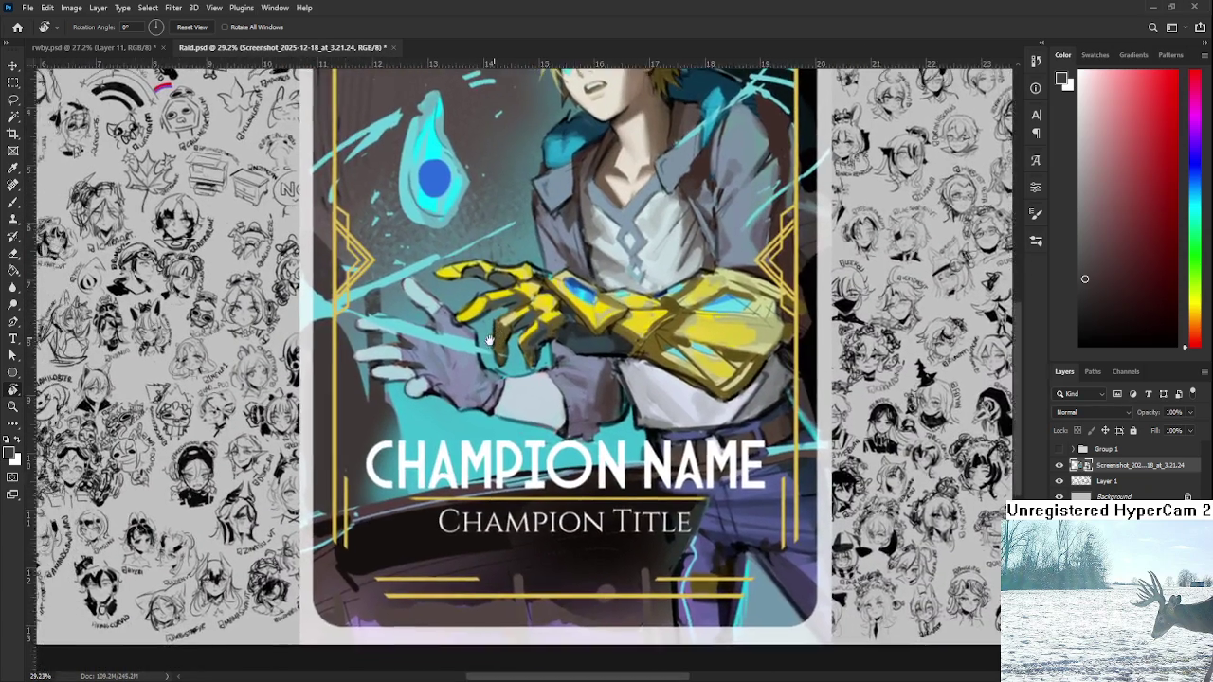
scroll(533, 528, "down", 3)
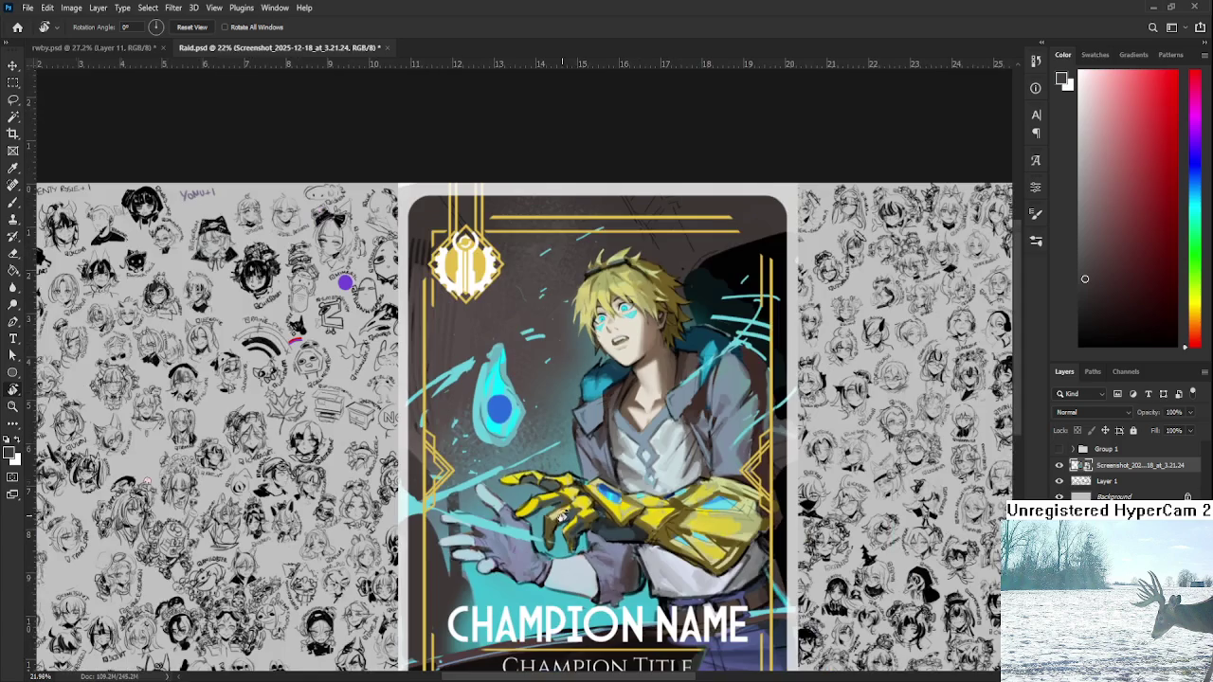
left_click_drag(559, 517, 546, 446)
mouse_move(919, 485)
left_mouse_down()
mouse_move(859, 489)
mouse_move(942, 508)
mouse_move(904, 508)
left_mouse_up()
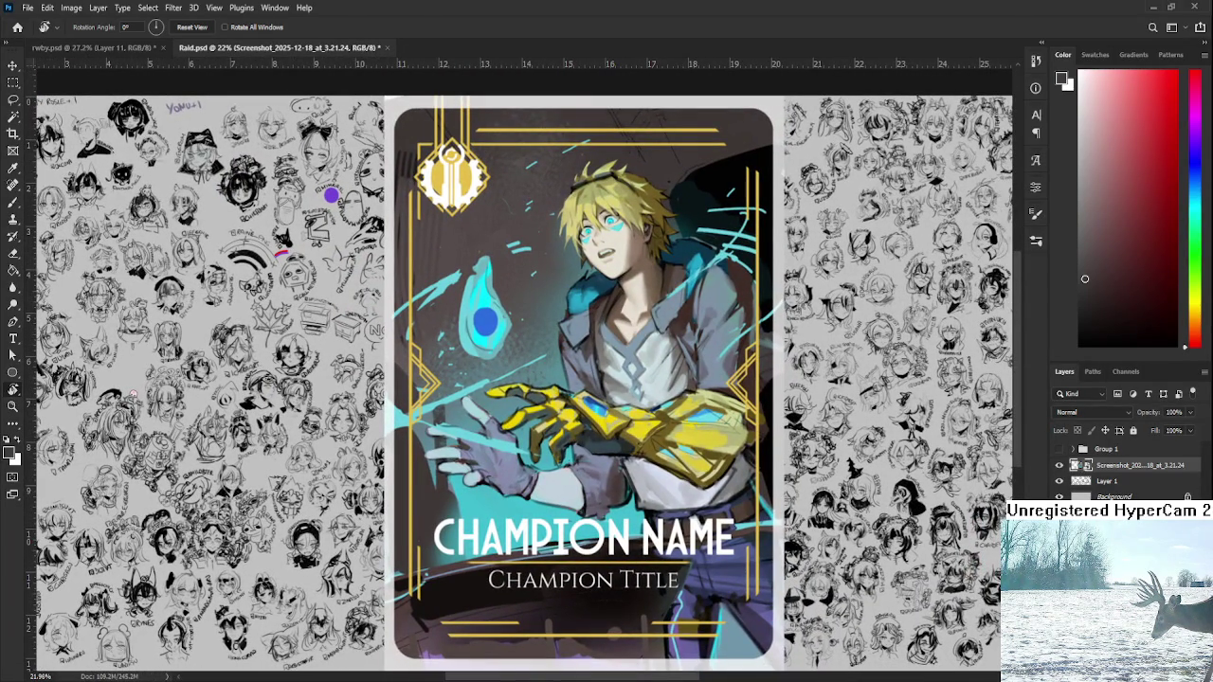
key("Delete")
- Zoom in and out on the sketch sheet of labelled heads and nudge the view
scroll(796, 462, "up", 2)
scroll(796, 463, "up", 2)
scroll(796, 463, "up", 2)
scroll(796, 463, "down", 1)
scroll(777, 451, "down", 1)
scroll(758, 440, "down", 1)
scroll(740, 429, "down", 1)
left_click_drag(743, 430, 732, 437)
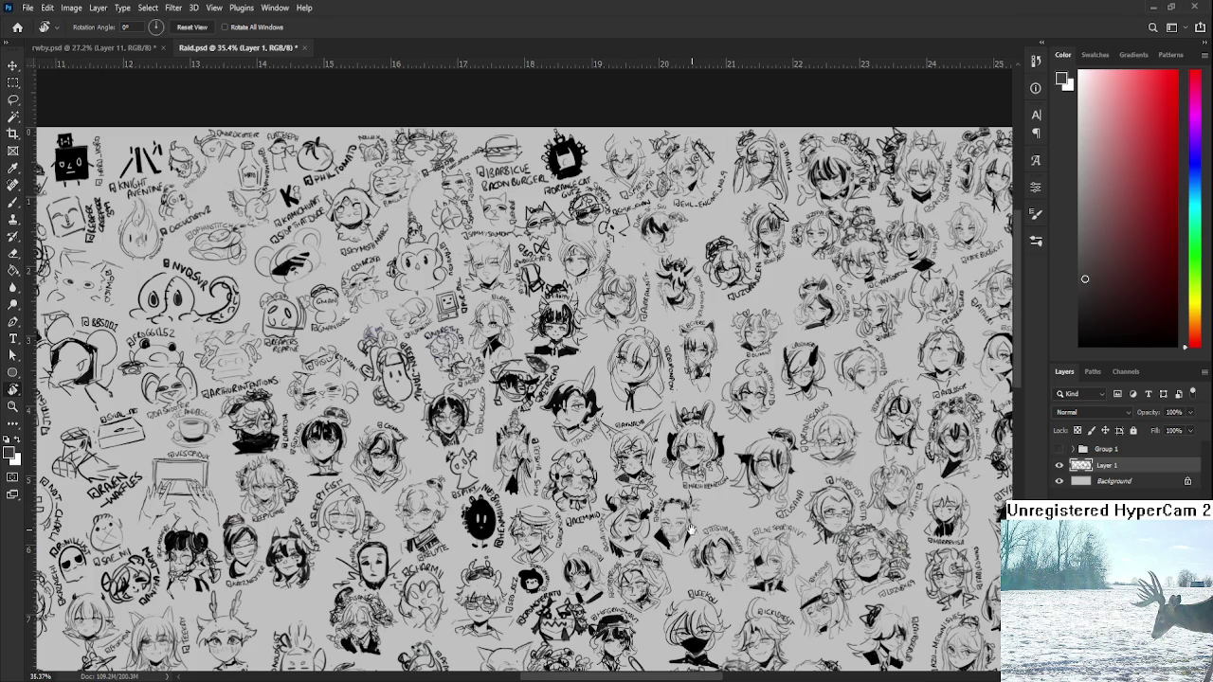
- Pan to the lower part of the sketch sheet and zoom in on the heads
left_click_drag(725, 506, 643, 397)
scroll(644, 417, "up", 1)
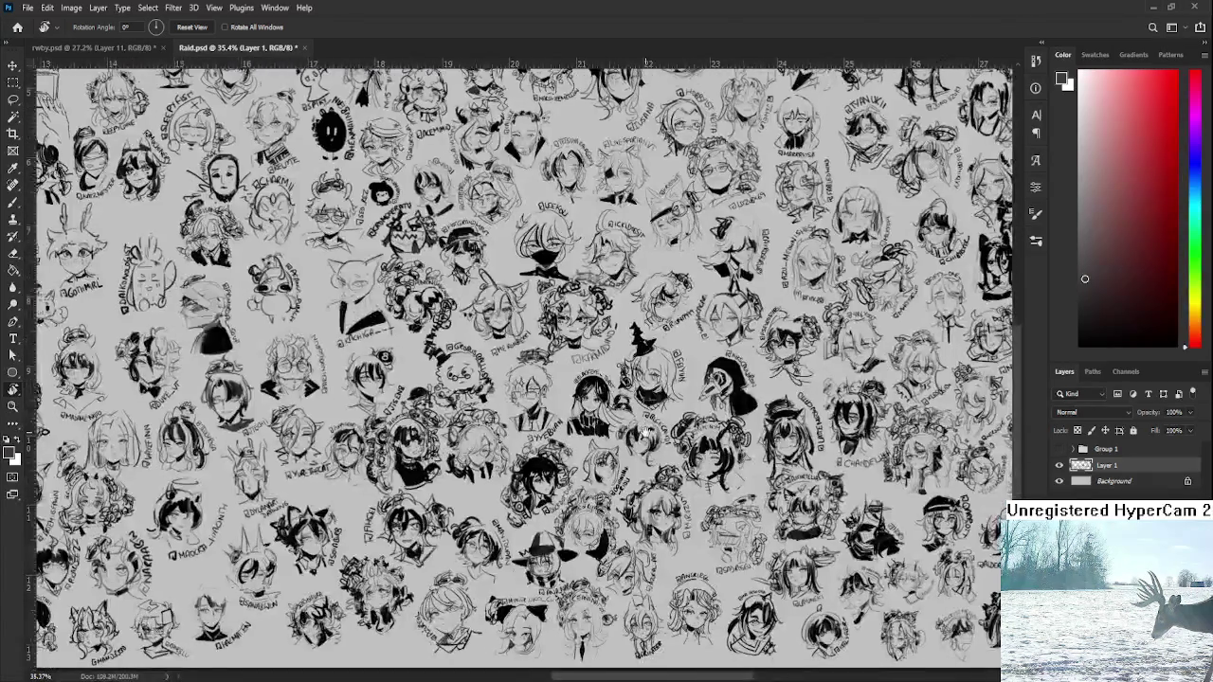
scroll(654, 426, "up", 1)
scroll(664, 436, "up", 1)
scroll(678, 464, "up", 1)
mouse_move(684, 482)
left_mouse_down()
mouse_move(640, 322)
mouse_move(624, 551)
left_mouse_up()
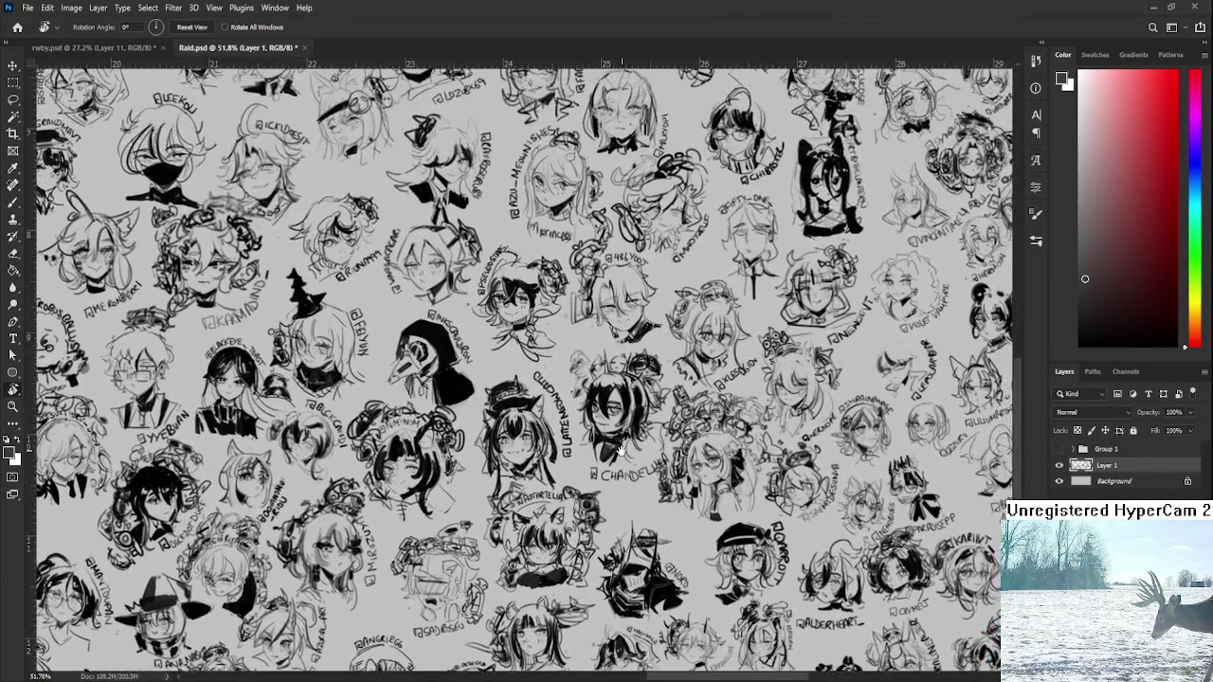
scroll(623, 552, "up", 1)
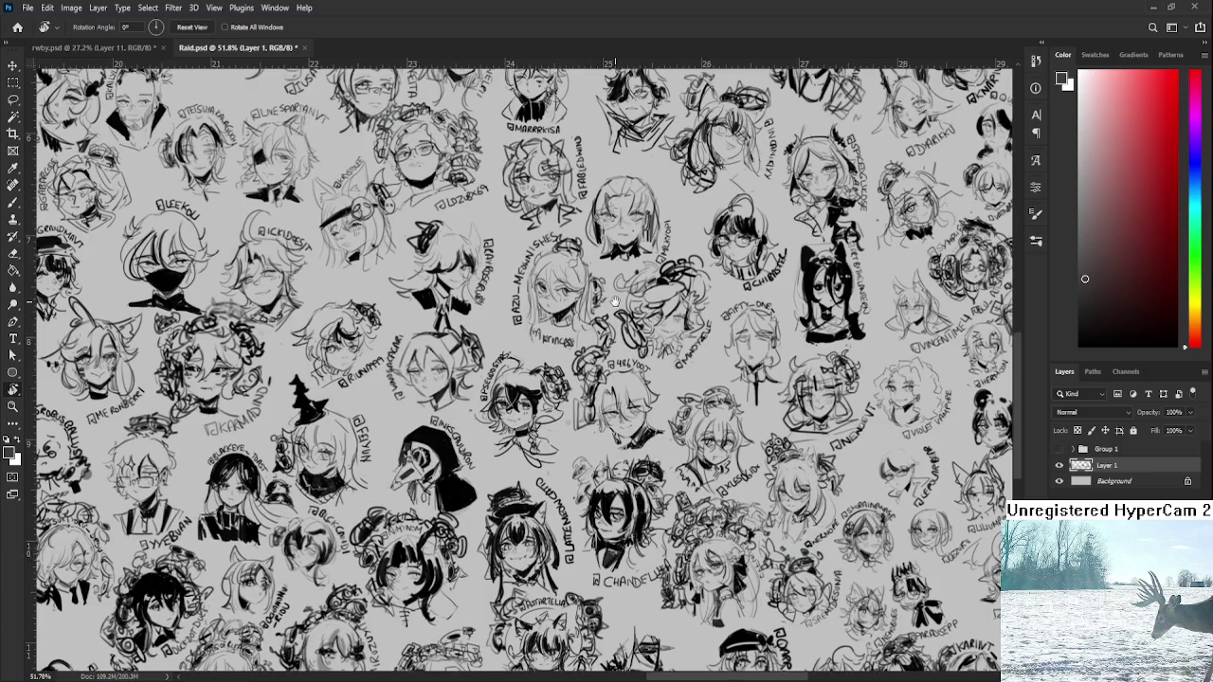
scroll(568, 398, "up", 2)
scroll(541, 417, "up", 2)
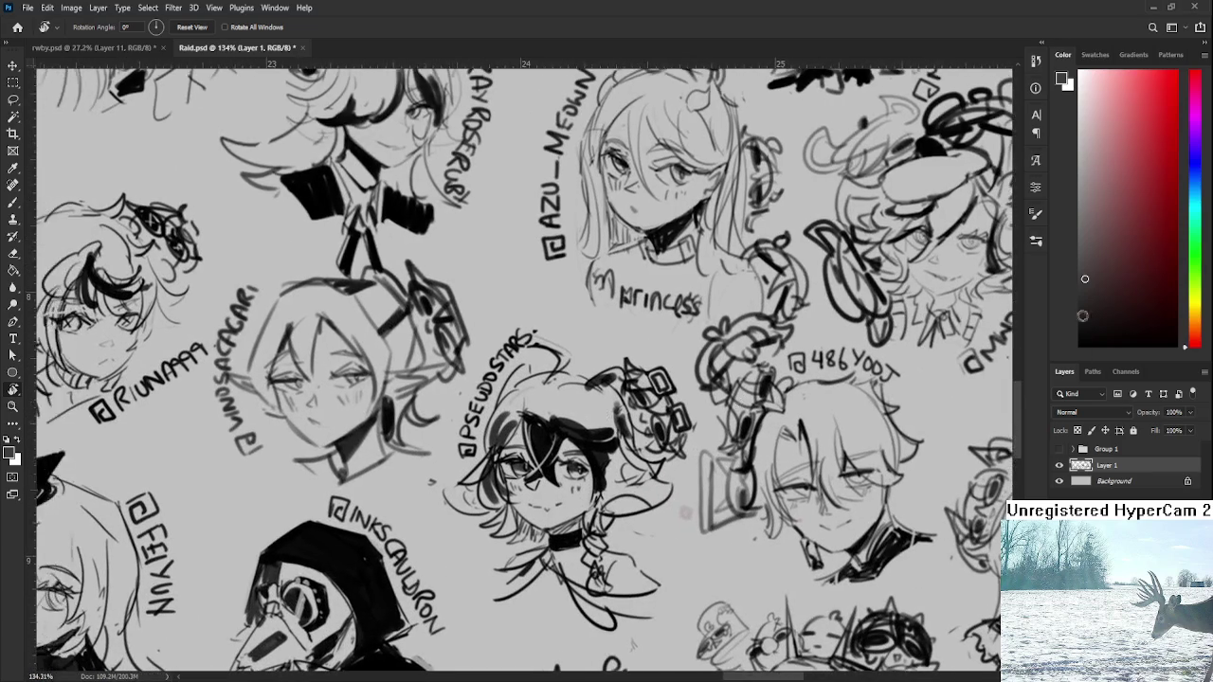
- Draw a small rectangular hair clip on the choker head with a fine brush, undoing stray strokes
key("b")
key("bracketleft")
key("bracketleft")
key("bracketleft")
left_click_drag(622, 330, 571, 368)
key("ctrl+z")
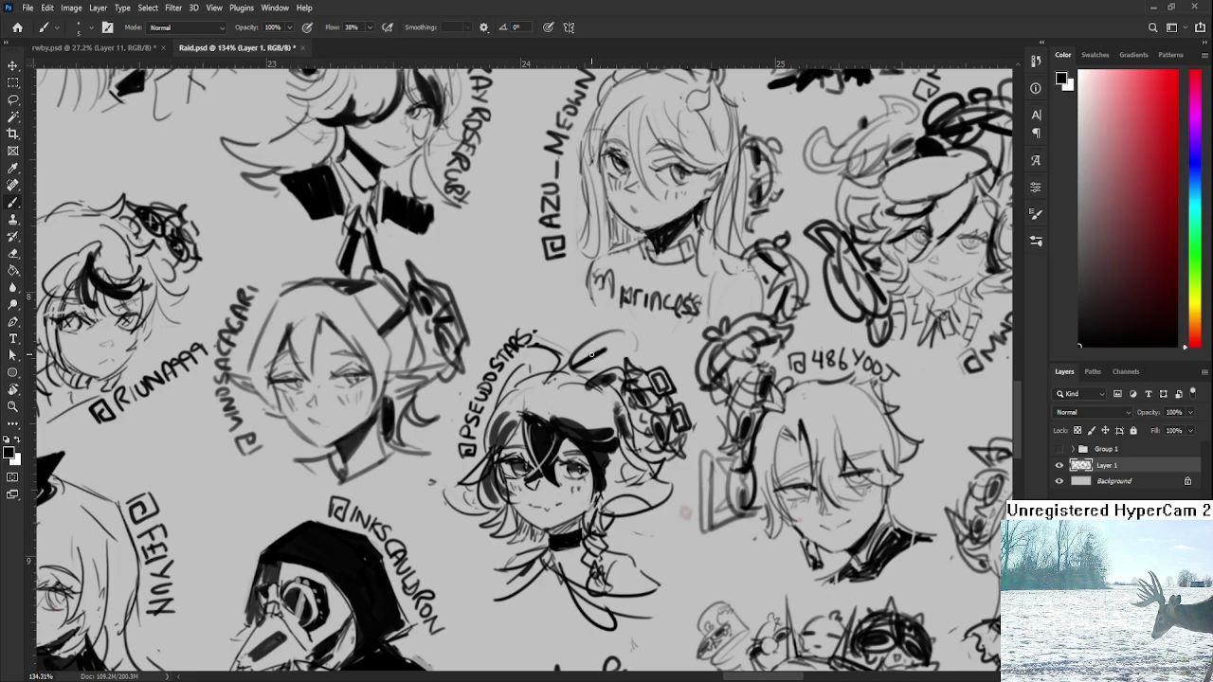
key("ctrl+z")
mouse_move(607, 332)
left_mouse_down()
mouse_move(613, 347)
mouse_move(561, 371)
mouse_move(648, 324)
left_mouse_up()
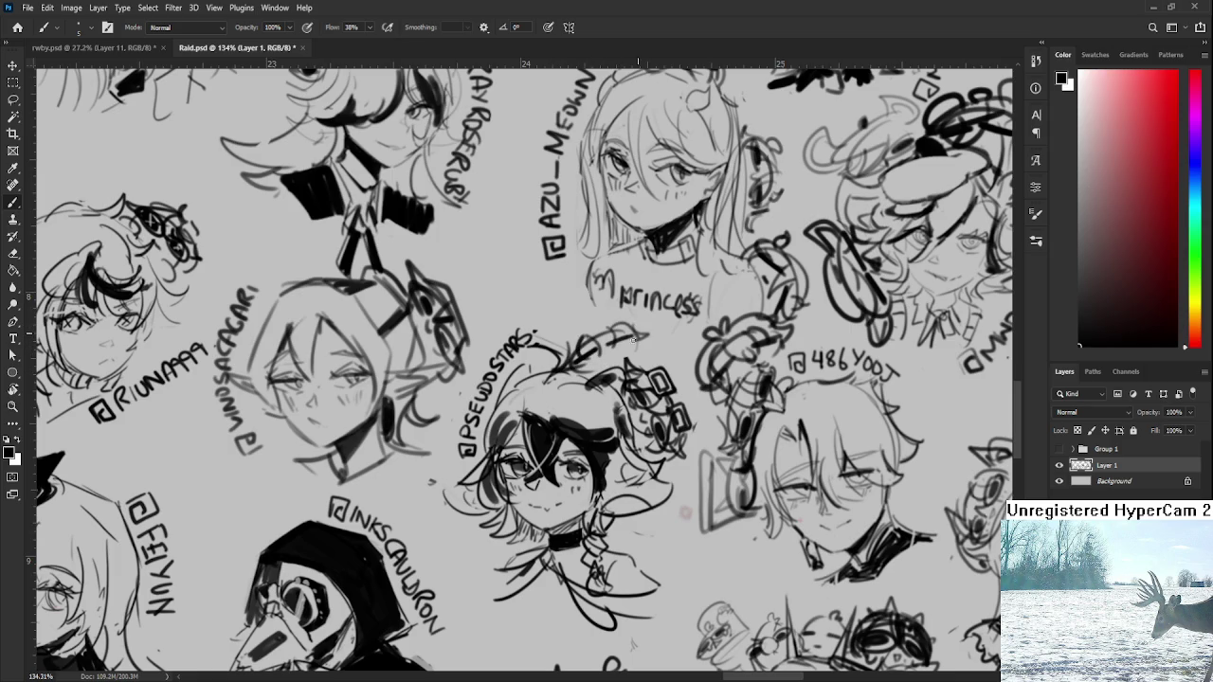
mouse_move(565, 343)
left_mouse_down()
mouse_move(622, 314)
mouse_move(629, 327)
mouse_move(616, 328)
left_mouse_up()
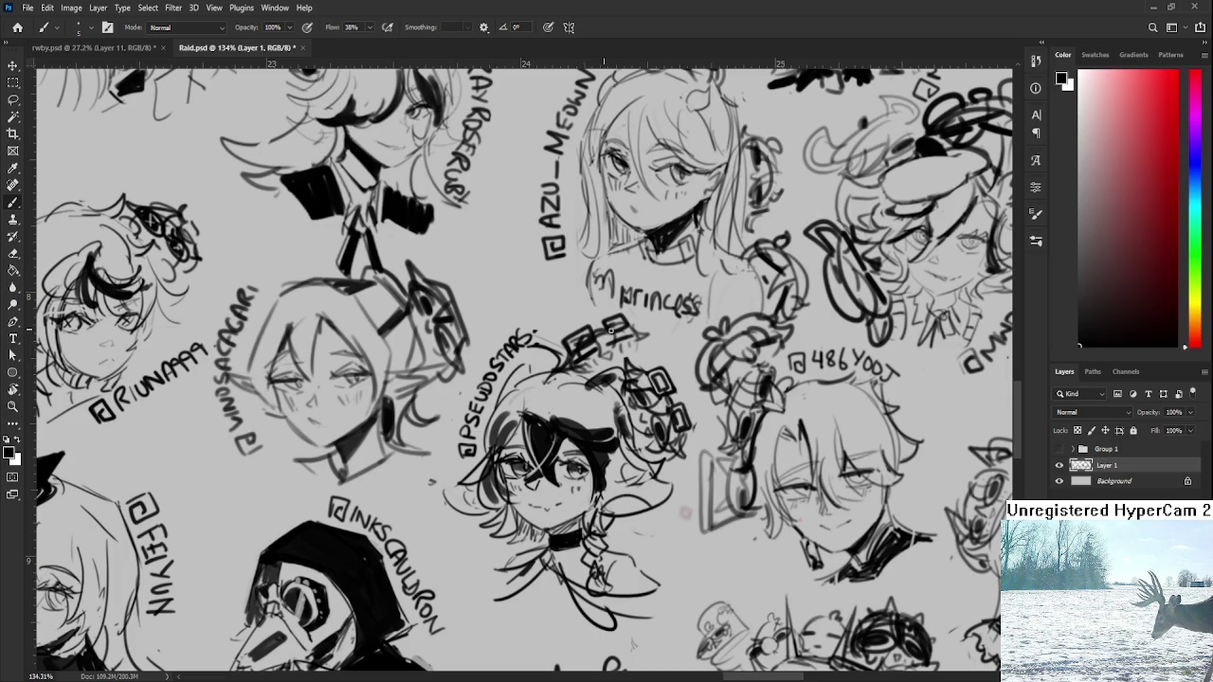
scroll(668, 331, "down", 3, "alt")
scroll(668, 331, "down", 2, "alt")
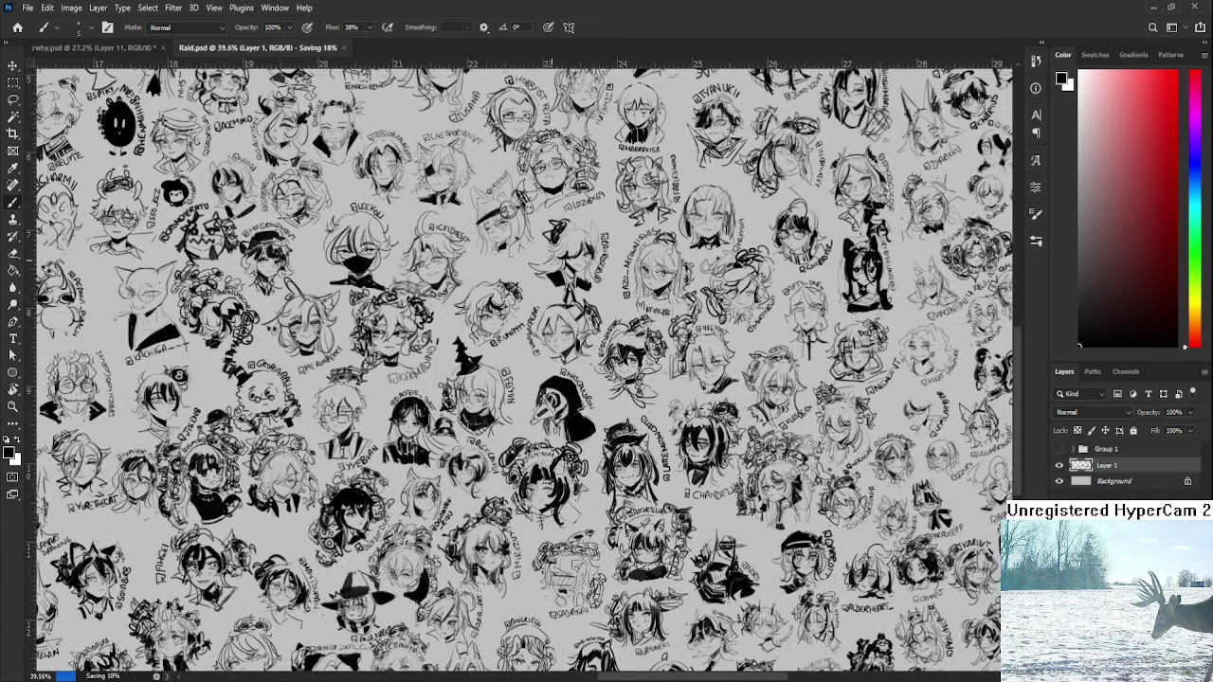
- Close Raid.psd and return to the rwby.psd illustration
left_click(305, 47)
scroll(576, 458, "up", 2, "alt")
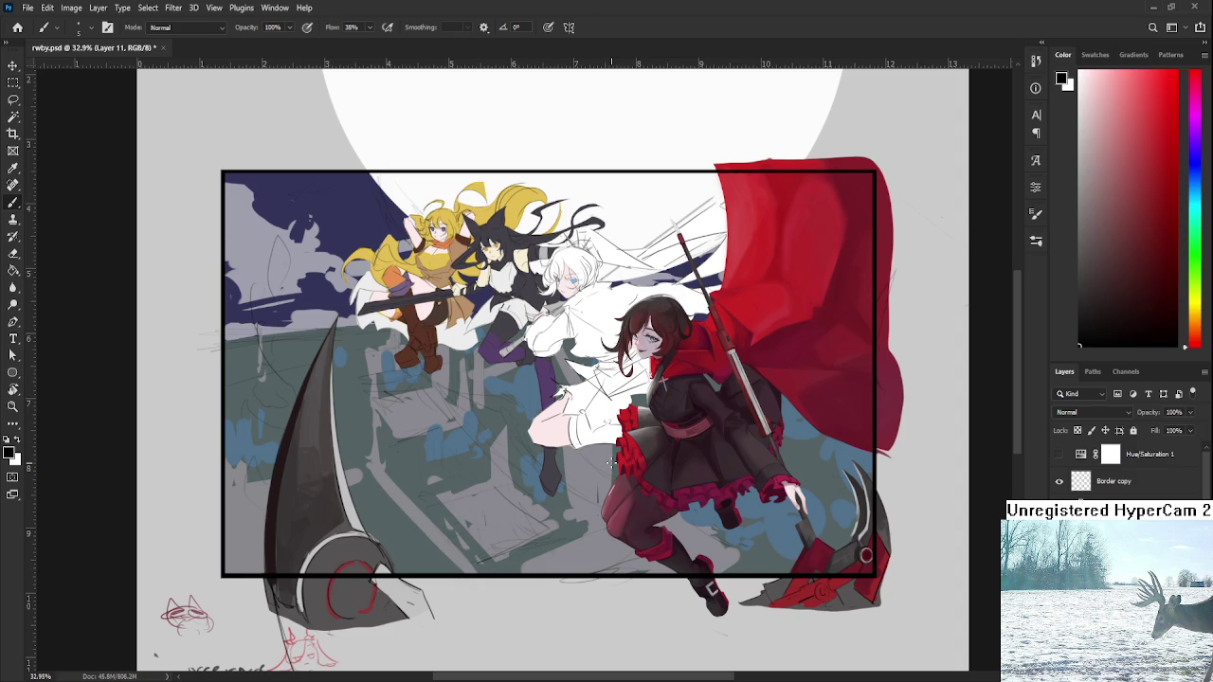
- Zoom in on the leaping girls, enlarge the brush, and sample greys from the scythe blade
scroll(611, 461, "up", 1)
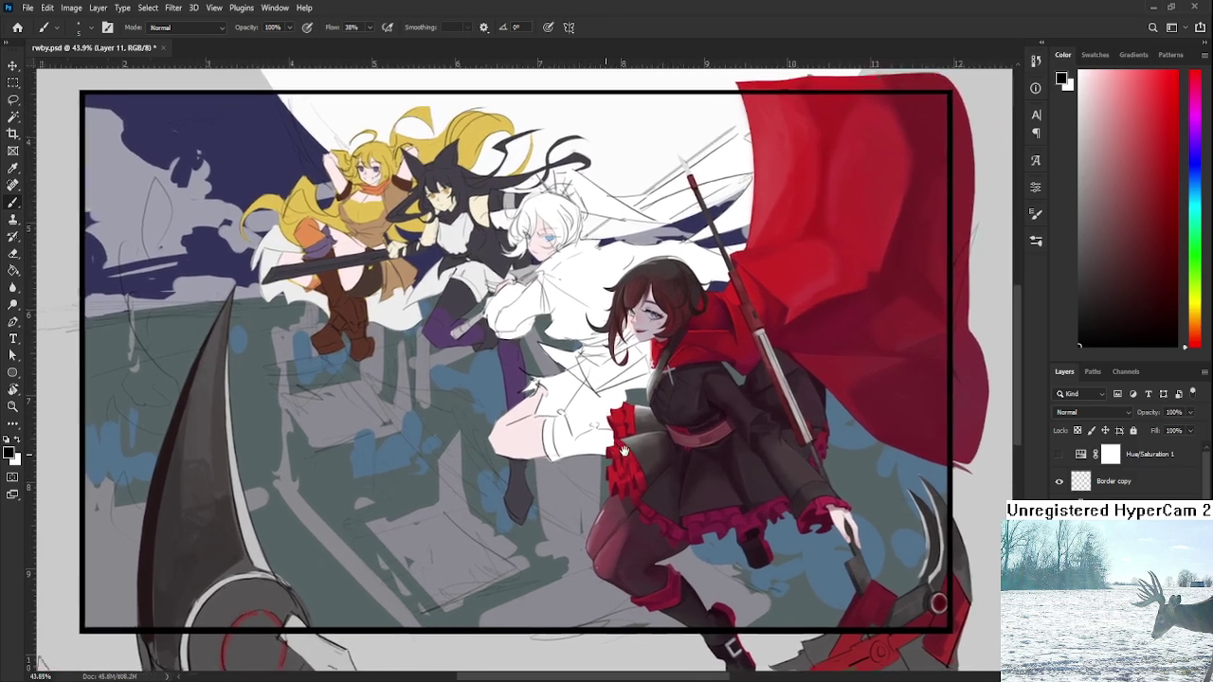
left_click_drag(473, 464, 681, 471)
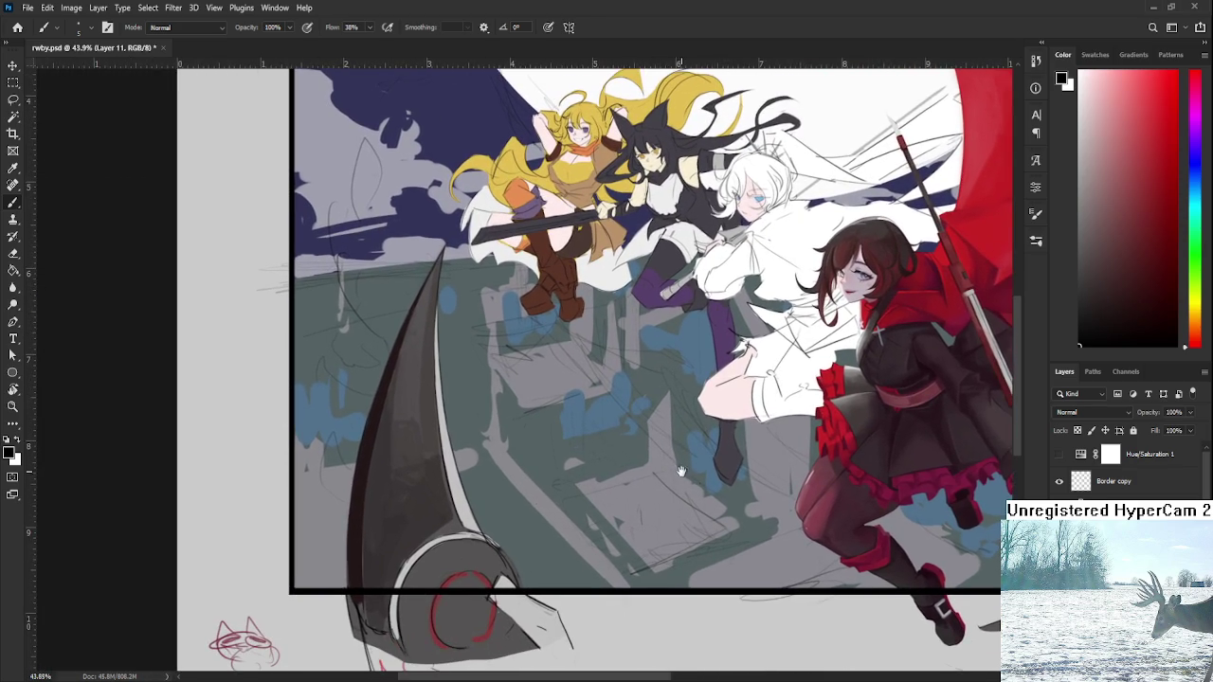
scroll(456, 463, "down", 1)
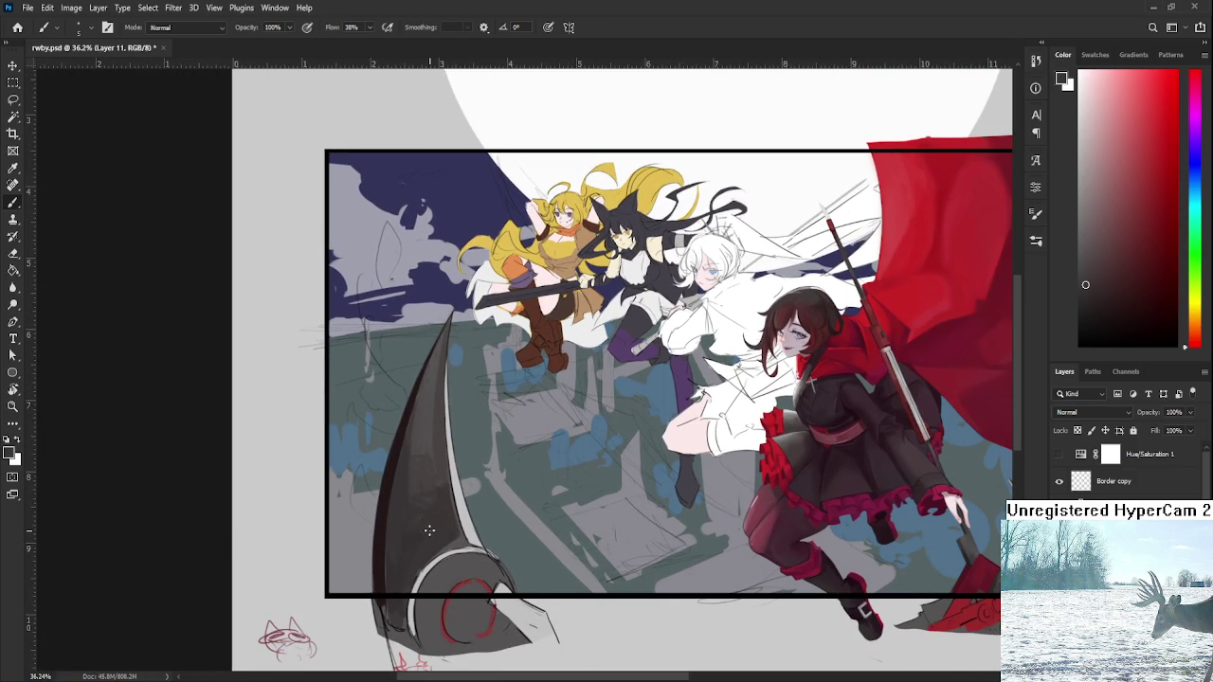
key("bracketright")
key("bracketright")
key("bracketright")
left_click(447, 541, "alt")
left_click(444, 438, "alt")
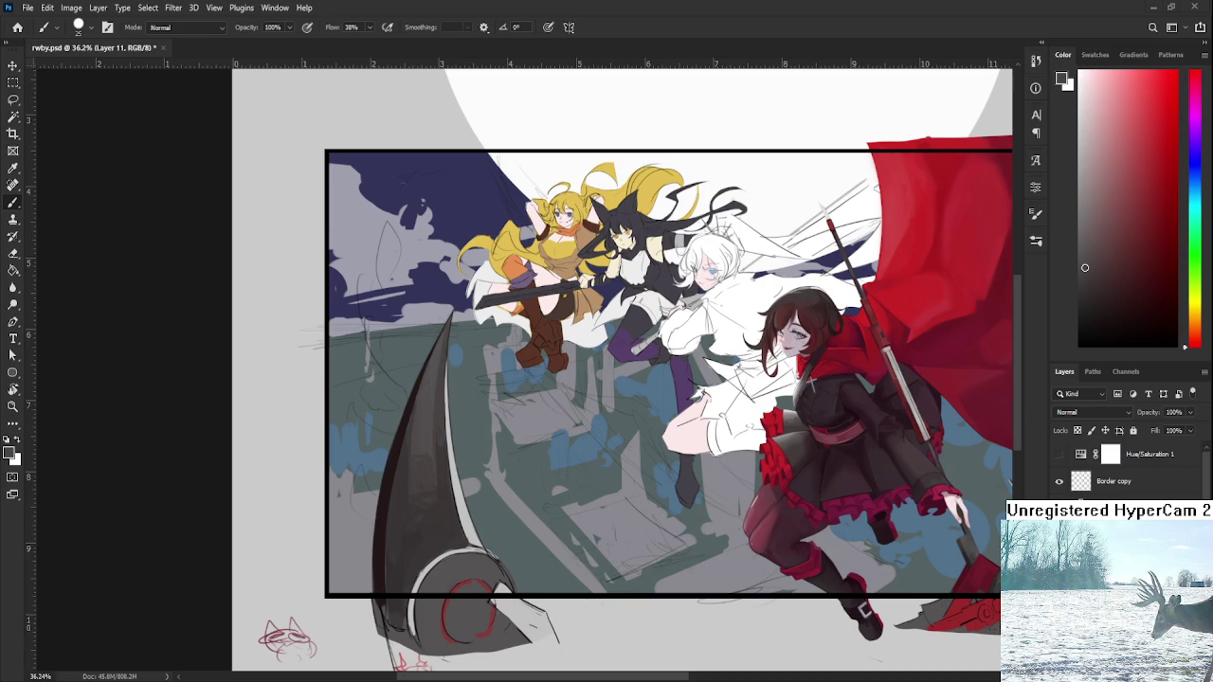
scroll(511, 493, "right", 1)
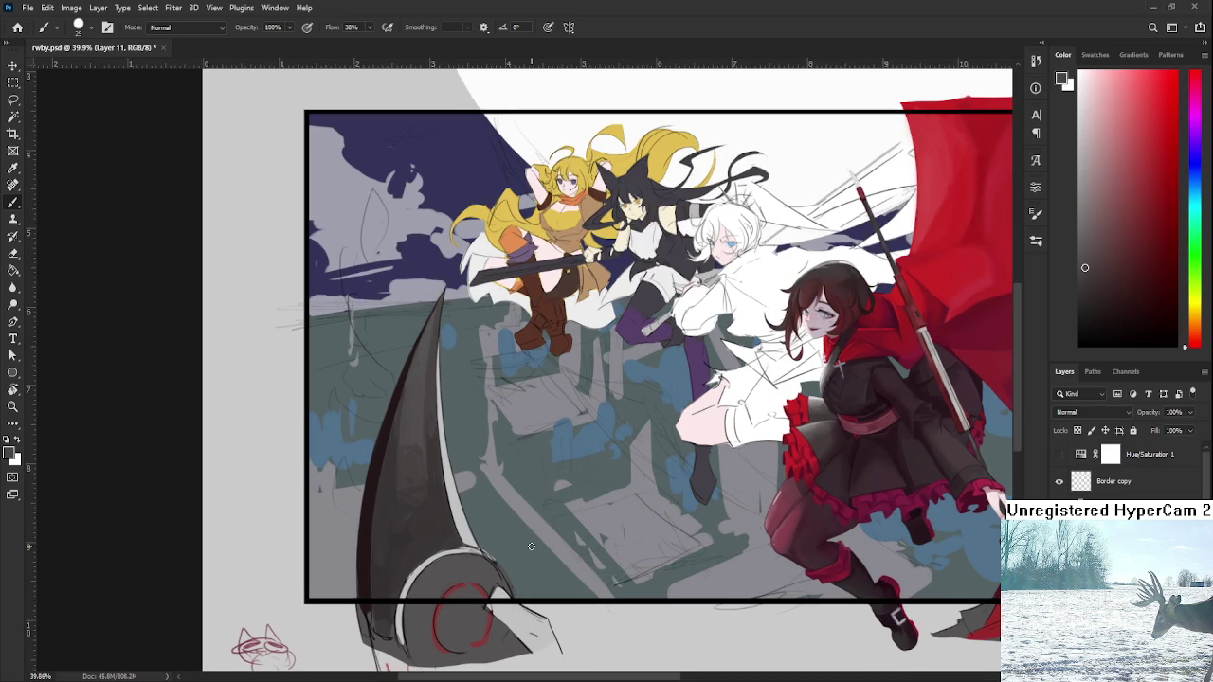
- Sample the scythe blade's dark and lighter greys as the foreground colour
scroll(471, 448, "up", 1)
left_click(468, 489, "alt")
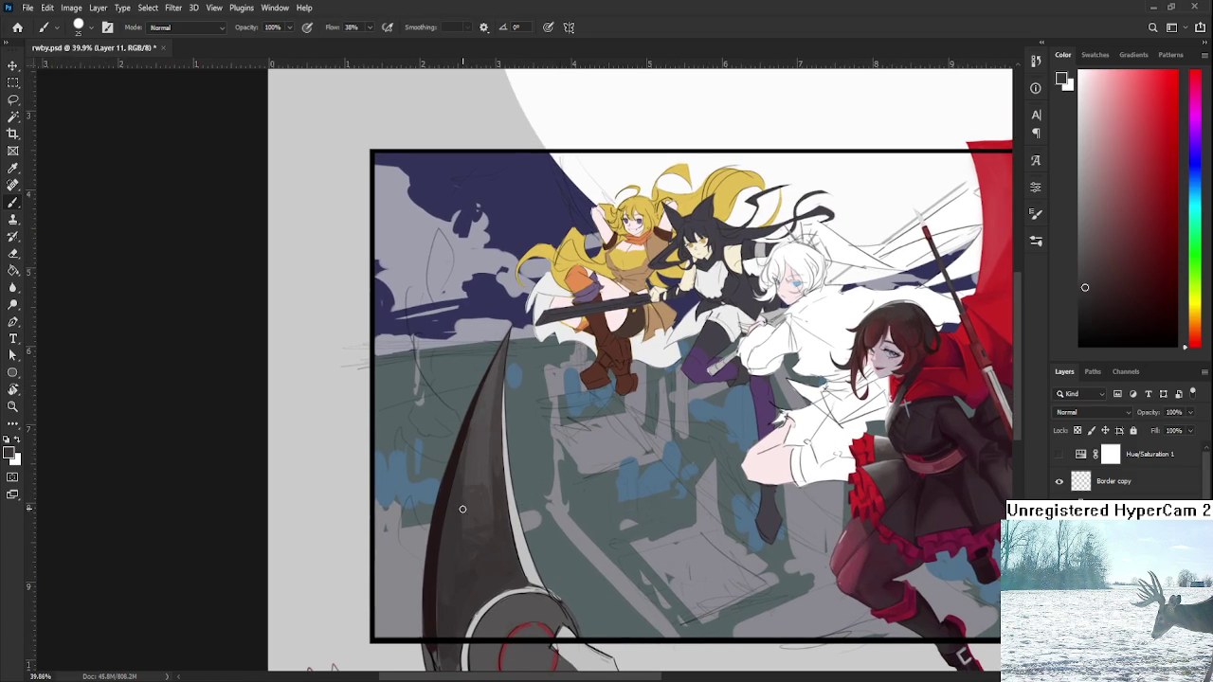
left_click(464, 501, "alt")
left_click(501, 525, "alt")
left_click(466, 504, "alt")
left_click(467, 503, "alt")
left_click(500, 519, "alt")
left_click(501, 517, "alt")
- Alternate lighter and darker greys sampled along the scythe blade to build its shading
left_click(471, 491, "alt")
left_click(463, 479, "alt")
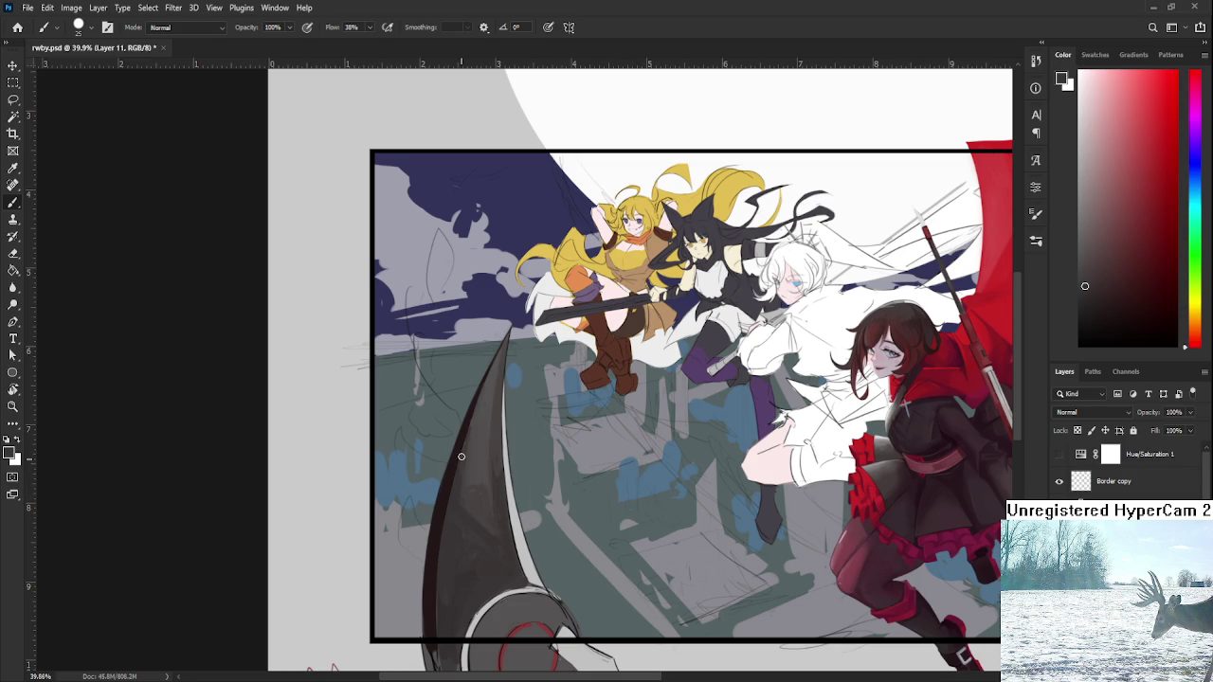
left_click(494, 524, "alt")
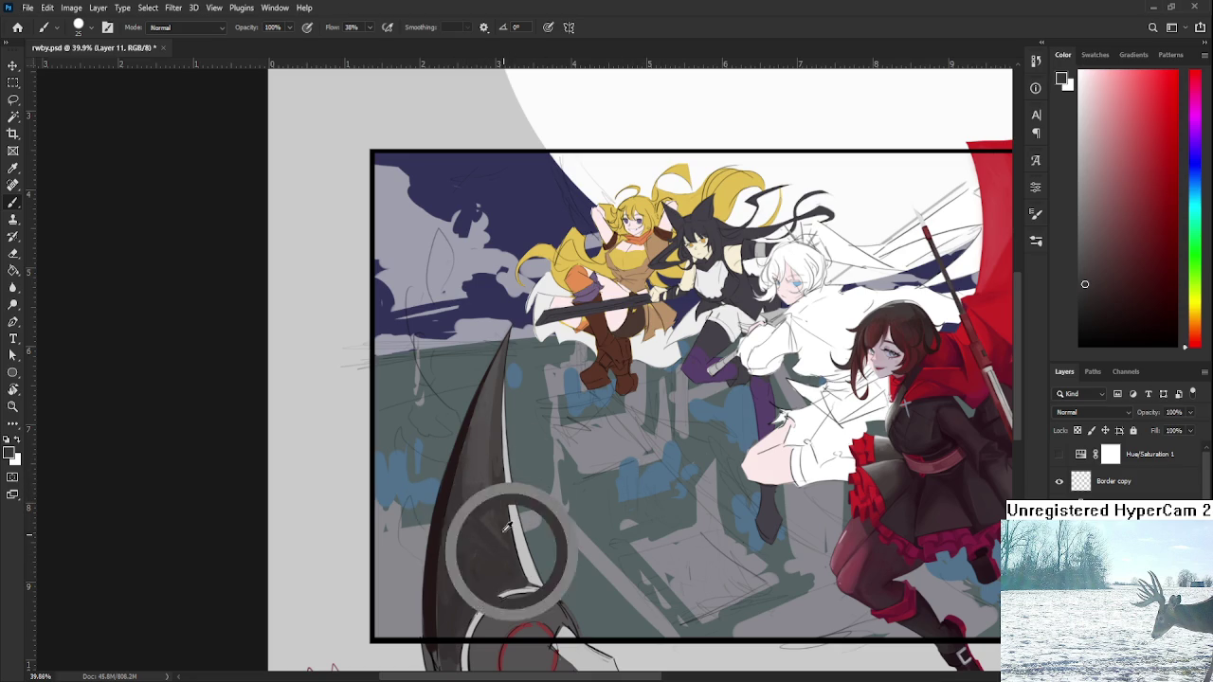
left_click(496, 484, "alt")
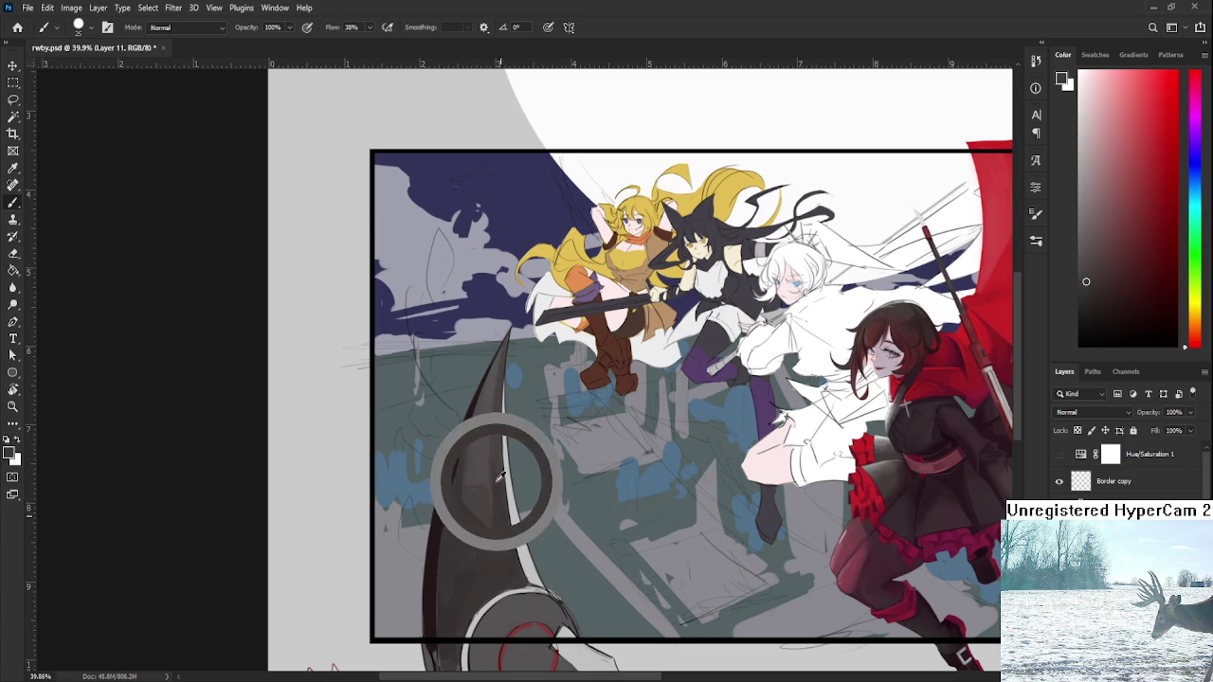
left_click(494, 442, "alt")
left_click(498, 432, "alt")
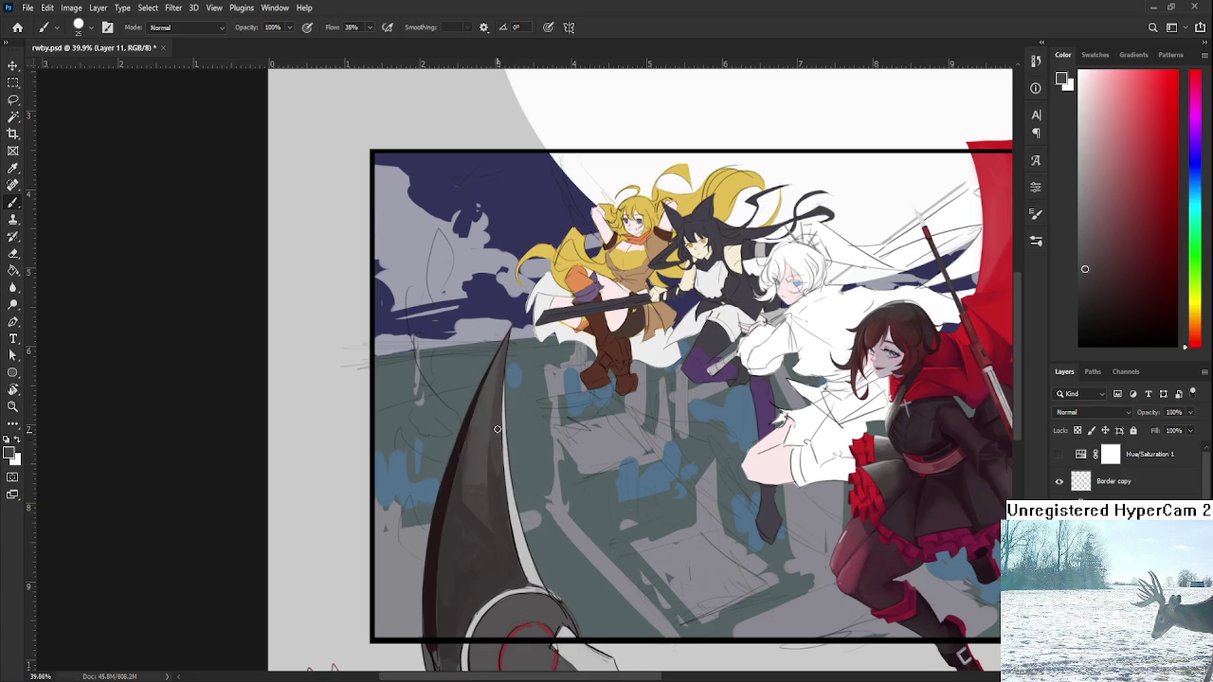
left_click(485, 424, "alt")
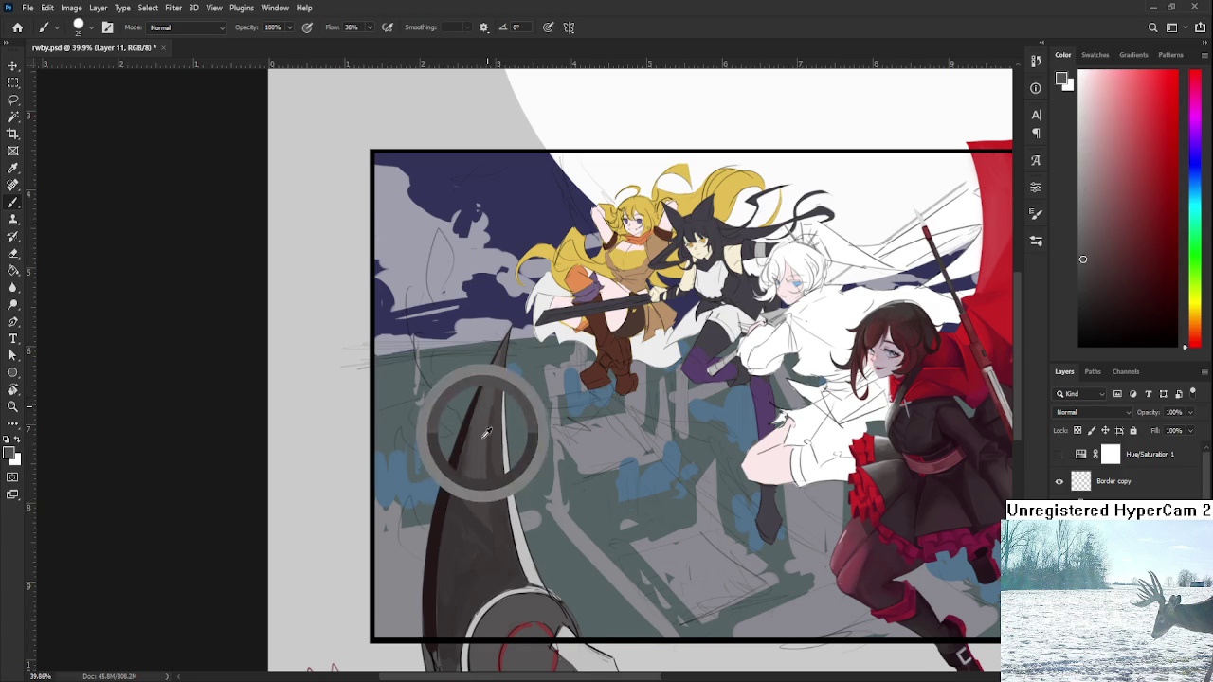
left_click(491, 464, "alt")
left_click(488, 464, "alt")
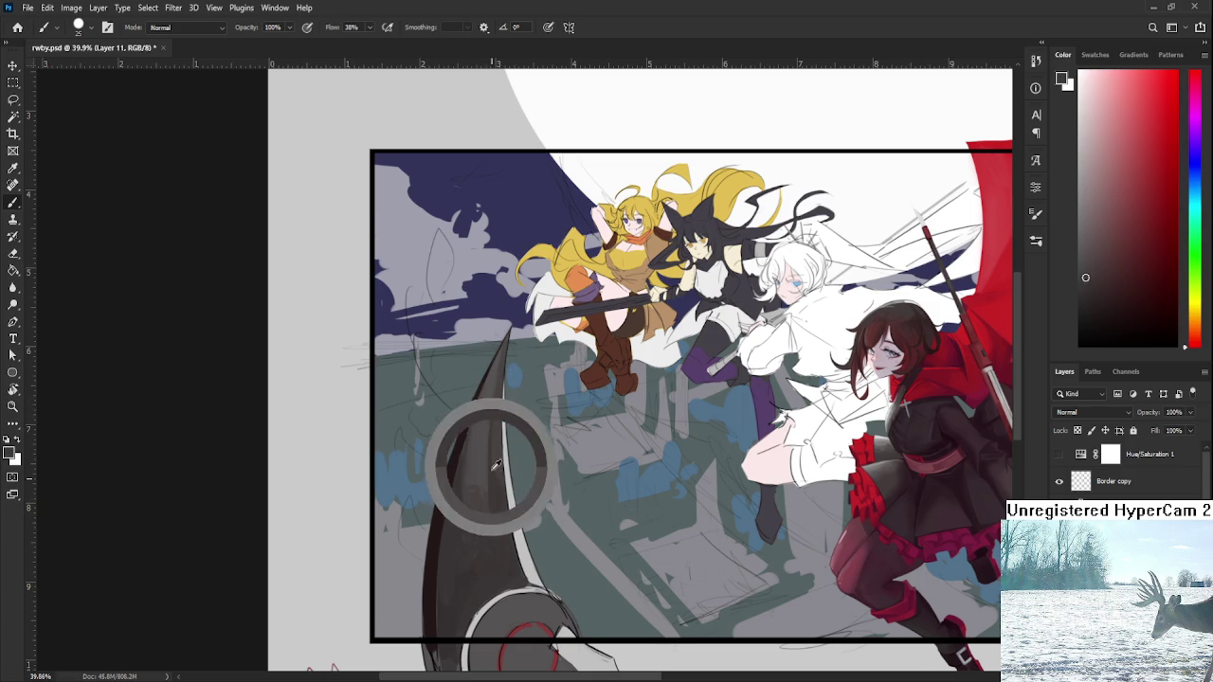
left_click(488, 423, "alt")
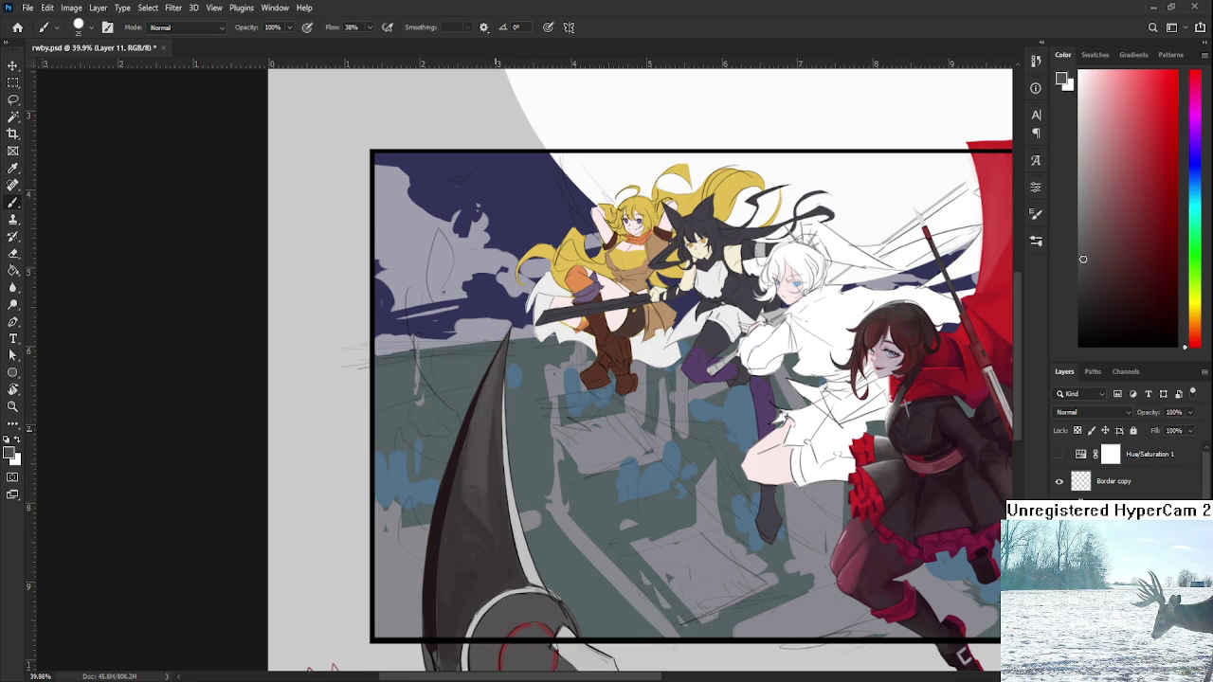
- Enlarge the brush and blend the upper blade with its own light and dark greys
scroll(512, 424, "down", 3)
scroll(511, 424, "down", 1)
scroll(568, 446, "up", 4)
scroll(616, 461, "down", 1)
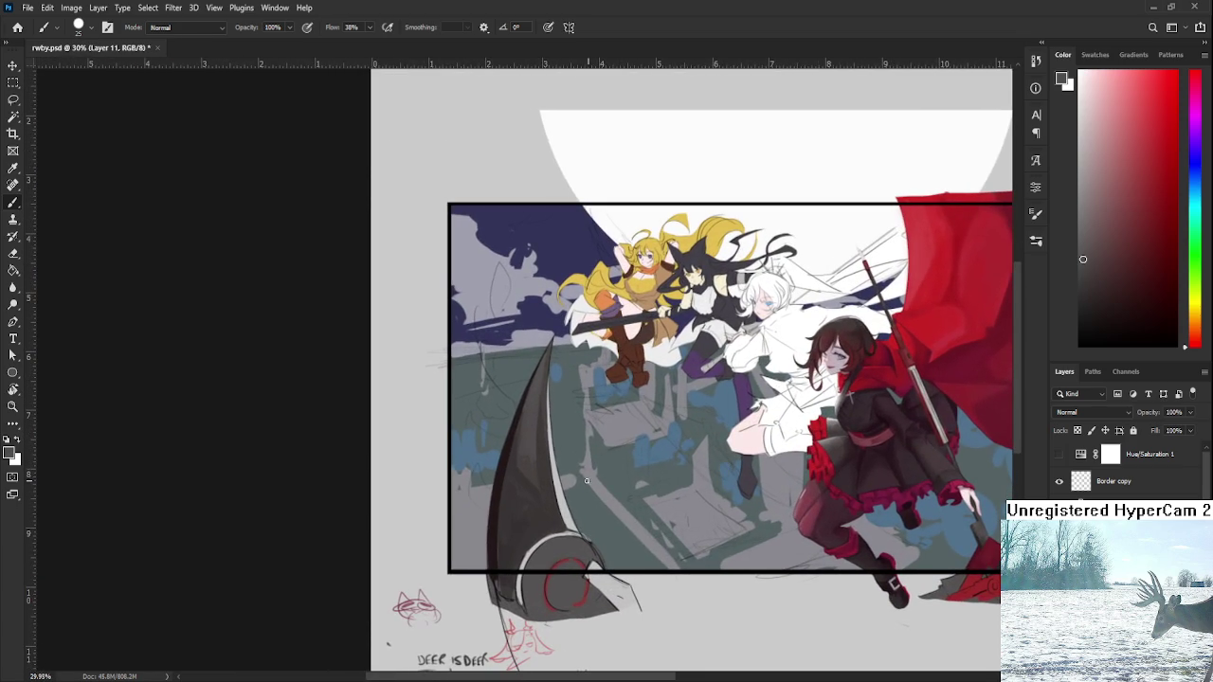
left_click(518, 486, "alt")
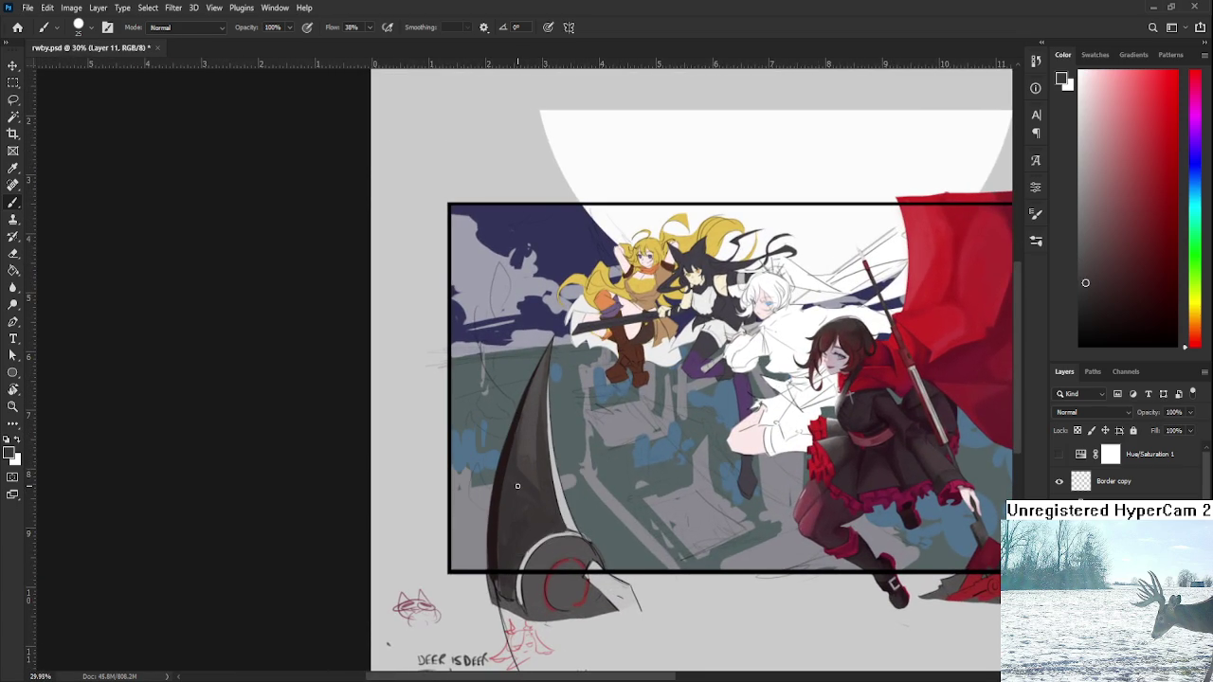
key("bracketright")
key("bracketright")
key("bracketright")
left_click(531, 438, "alt")
left_click(533, 418, "alt")
left_click(534, 413, "alt")
left_click(537, 411, "alt")
left_click(528, 441, "alt")
- Even out the lower blade shading with sampled greys, then reframe the characters and blade
left_click_drag(534, 453, 535, 496)
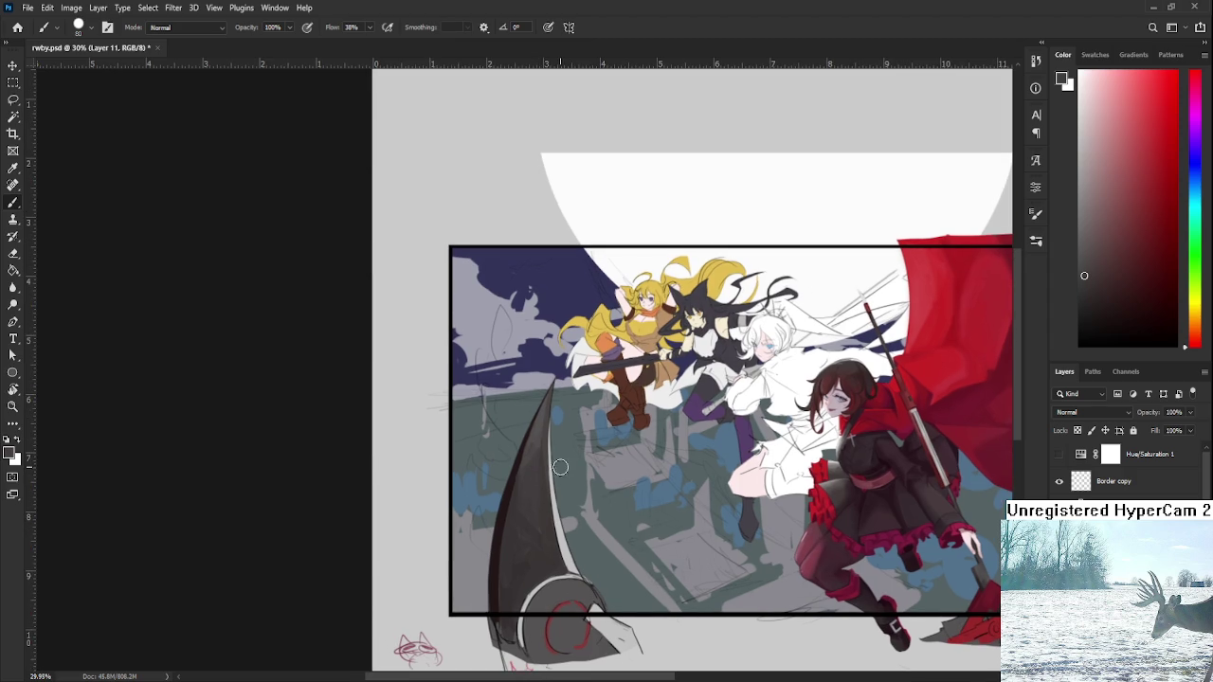
left_click(546, 462, "alt")
left_click(546, 492, "alt")
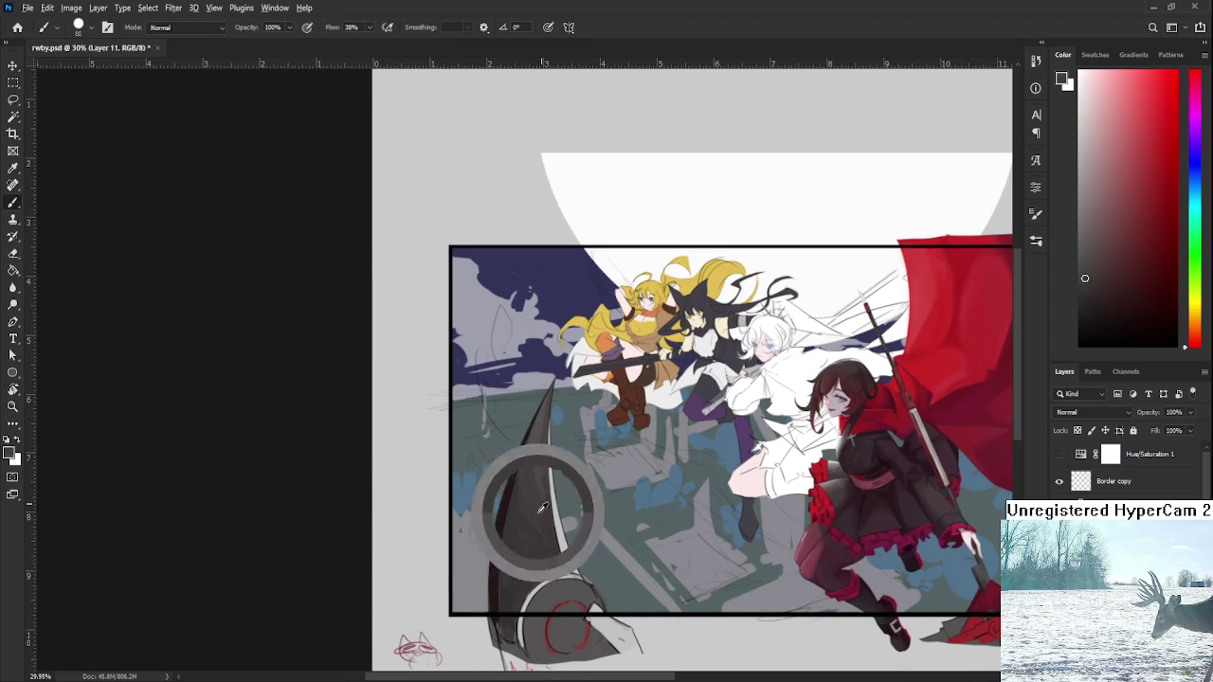
left_click(537, 462, "alt")
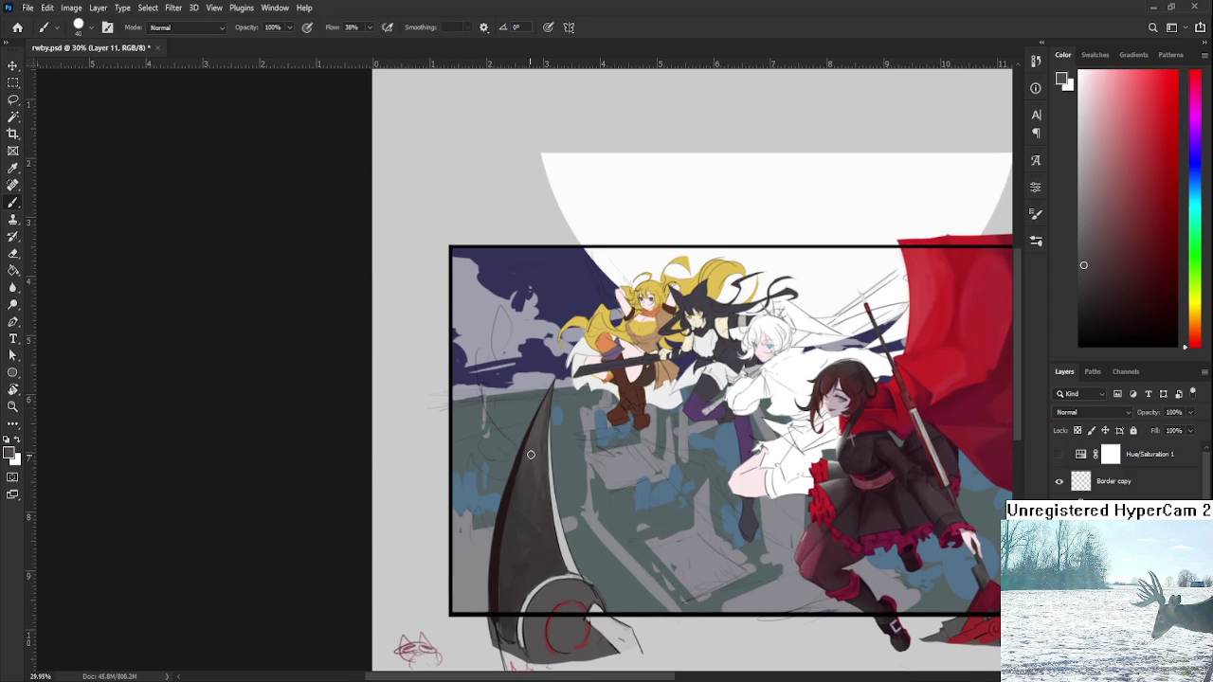
left_click(533, 502, "alt")
scroll(534, 495, "down", 2)
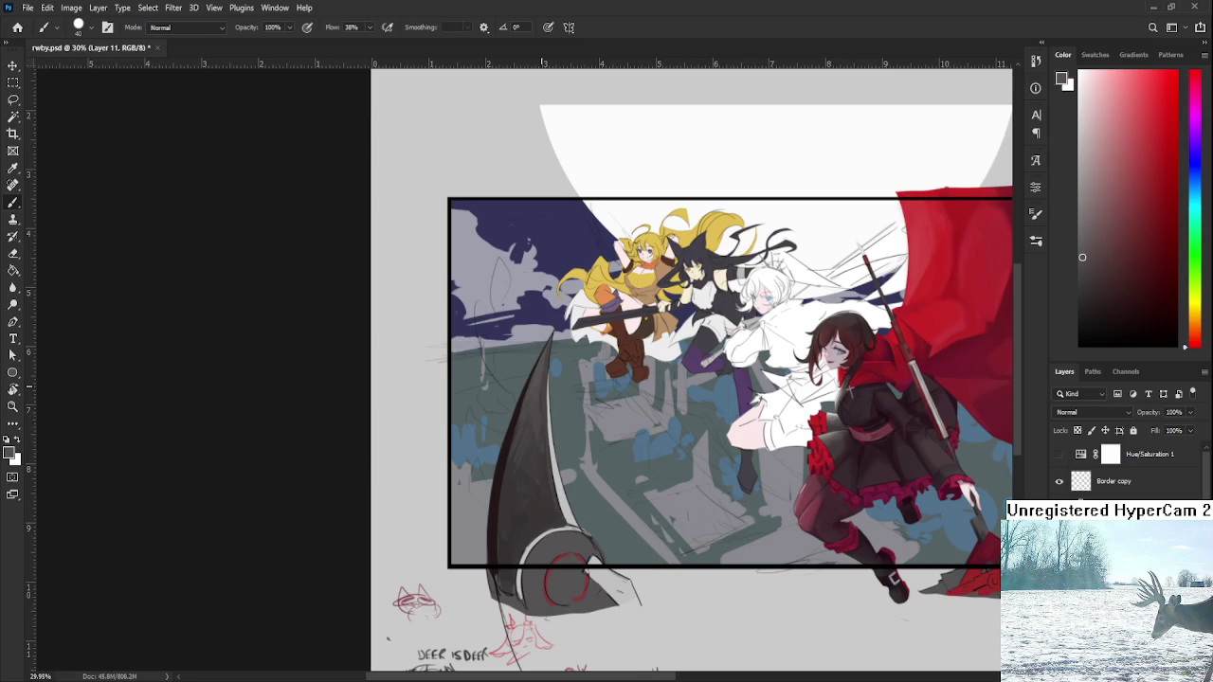
scroll(474, 417, "down", 3)
scroll(409, 423, "up", 4)
left_click_drag(410, 424, 549, 474)
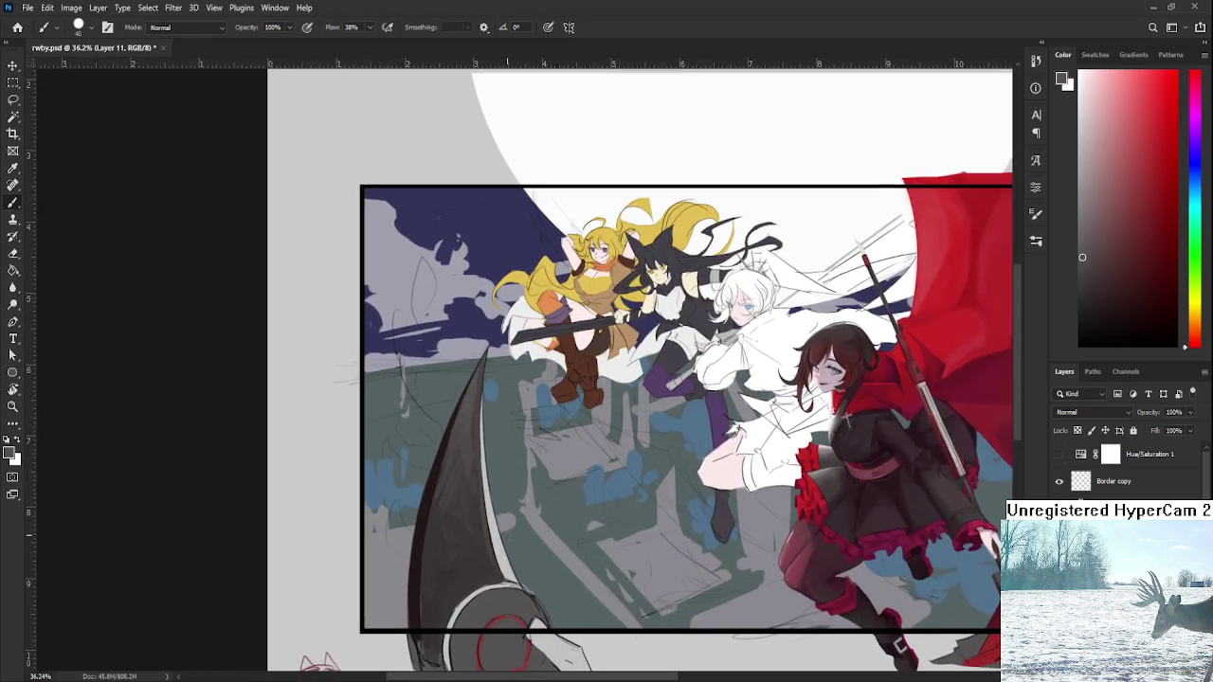
- Set the colour to white and paint a highlight up the blade's right edge
scroll(502, 542, "up", 2)
left_click_drag(1079, 135, 1078, 85)
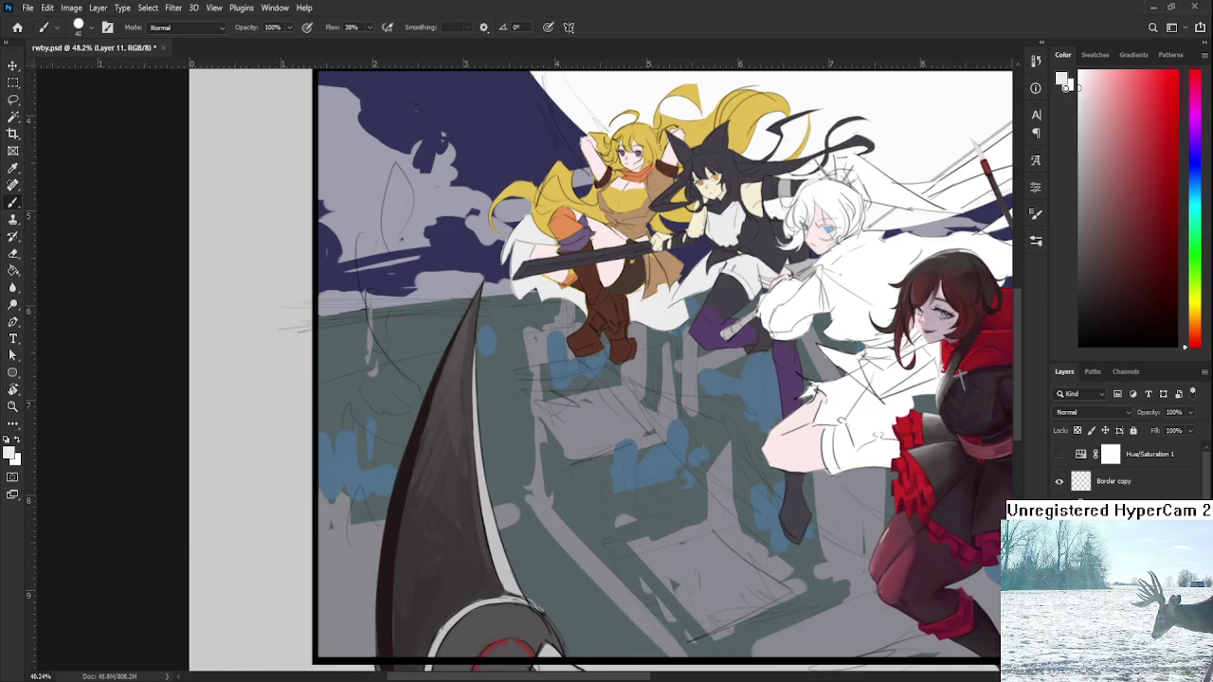
left_click_drag(491, 527, 512, 592)
key("bracketleft")
key("bracketleft")
key("bracketleft")
left_click_drag(478, 469, 490, 530)
left_click_drag(479, 467, 492, 528)
key("bracketright")
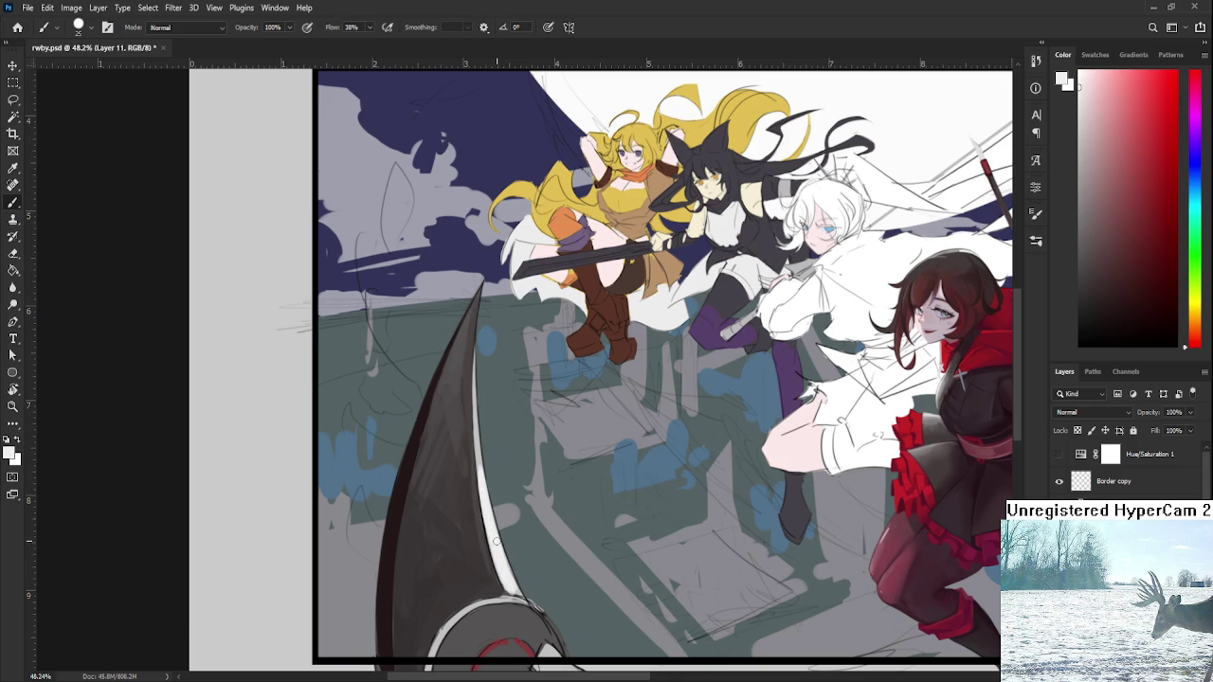
mouse_move(477, 388)
left_mouse_down()
mouse_move(479, 333)
mouse_move(483, 472)
left_mouse_up()
key("bracketleft")
key("bracketleft")
- Repaint the thin white highlight down the full blade edge, then tilt the view about 37°
key("ctrl+z")
left_click_drag(474, 353, 481, 464)
left_click_drag(475, 379, 495, 514)
key("ctrl+z")
left_click_drag(475, 440, 497, 536)
left_click_drag(485, 479, 521, 593)
left_click_drag(497, 523, 521, 591)
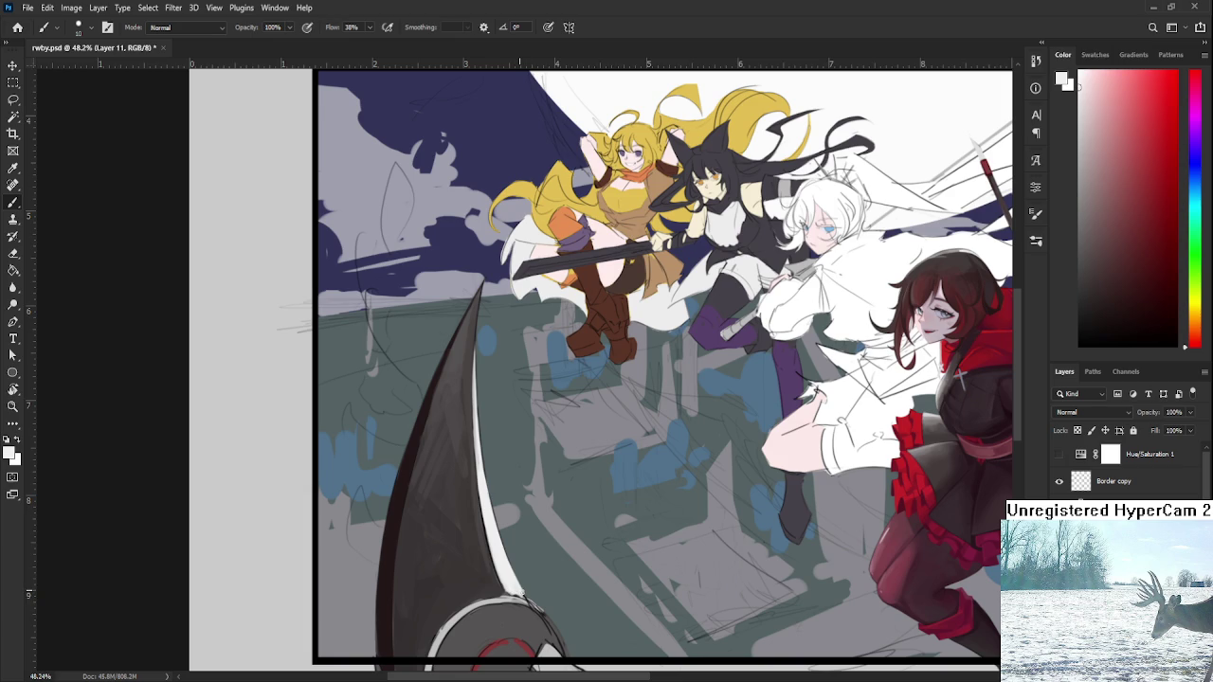
key("e")
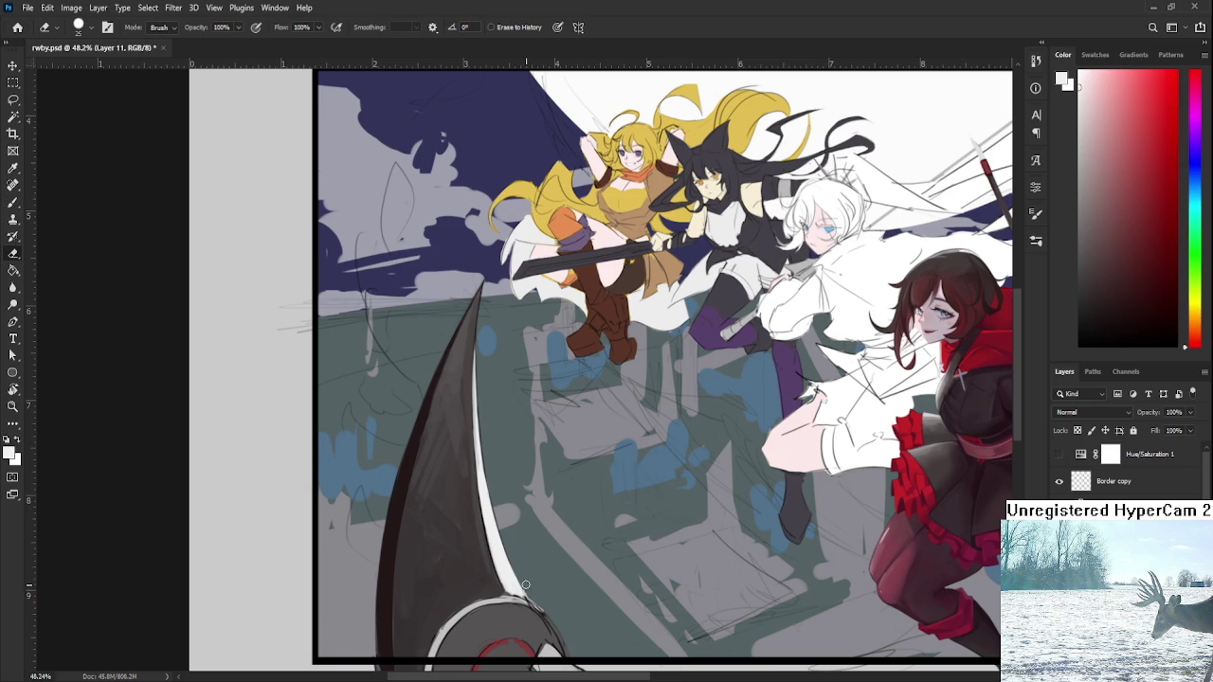
key("r")
mouse_move(497, 352)
left_mouse_down()
mouse_move(529, 296)
mouse_move(483, 344)
left_mouse_up()
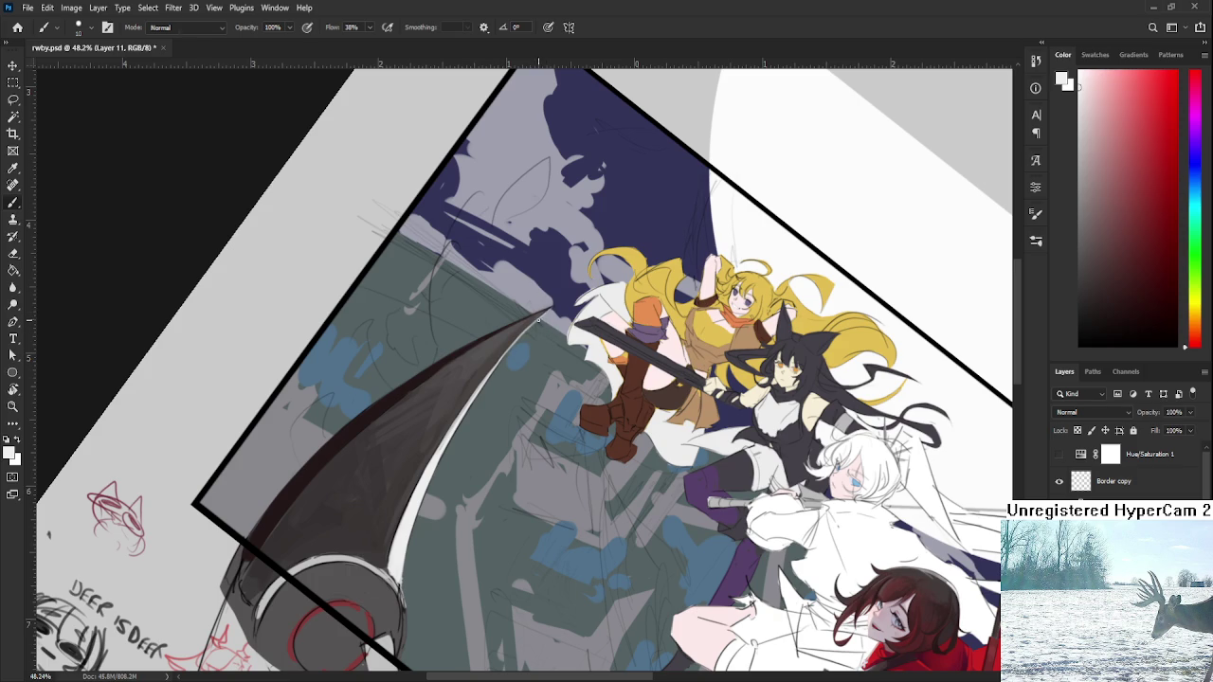
- Rotate the canvas view back to upright and zoom in on the scythe
key("r")
left_click_drag(461, 476, 512, 550)
scroll(512, 551, "down", 3)
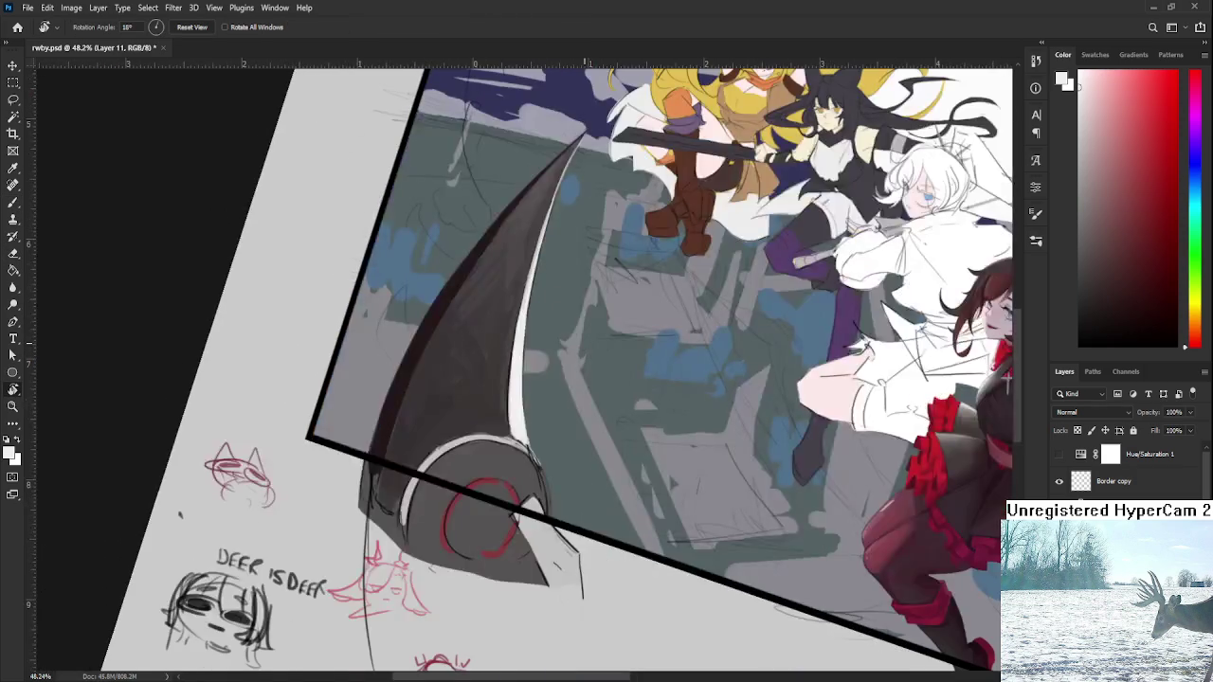
scroll(512, 551, "down", 3)
scroll(512, 551, "down", 3)
mouse_move(537, 391)
left_mouse_down()
mouse_move(580, 438)
mouse_move(461, 480)
left_mouse_up()
scroll(511, 464, "up", 3)
scroll(462, 481, "up", 2)
scroll(445, 464, "up", 2)
scroll(427, 445, "up", 3)
- Centre the scythe hub and shade its left side dark with a larger brush
key("b")
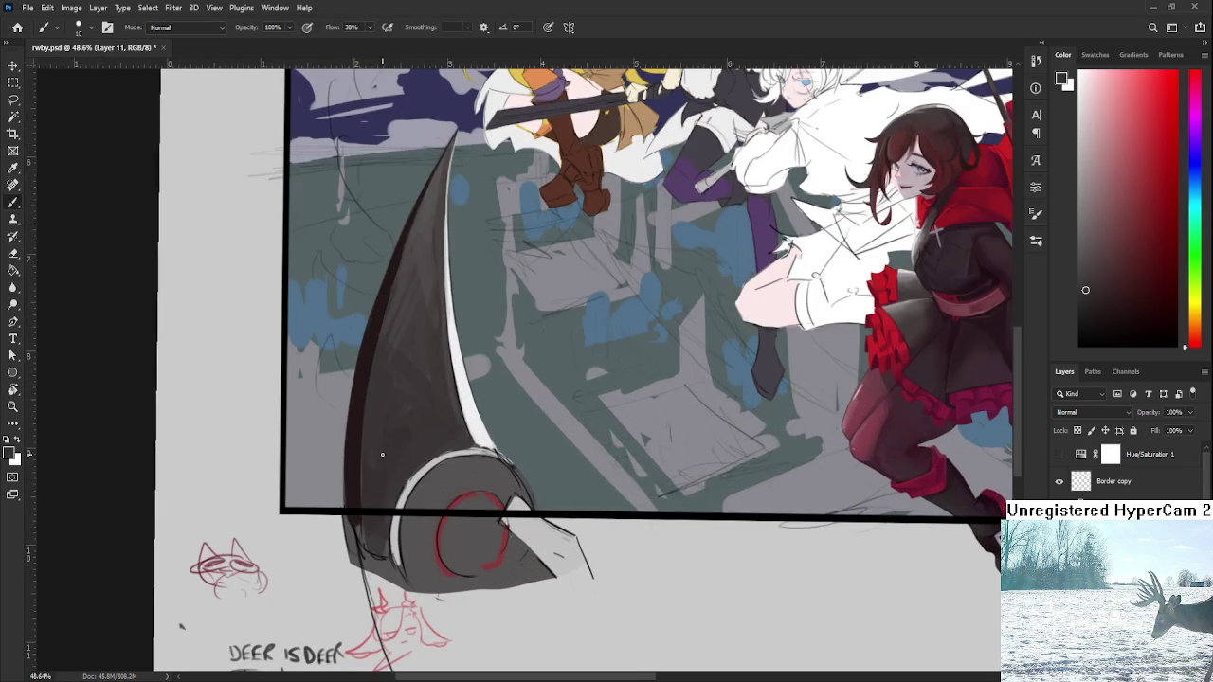
left_click_drag(385, 452, 480, 483)
key("]")
key("]")
key("]")
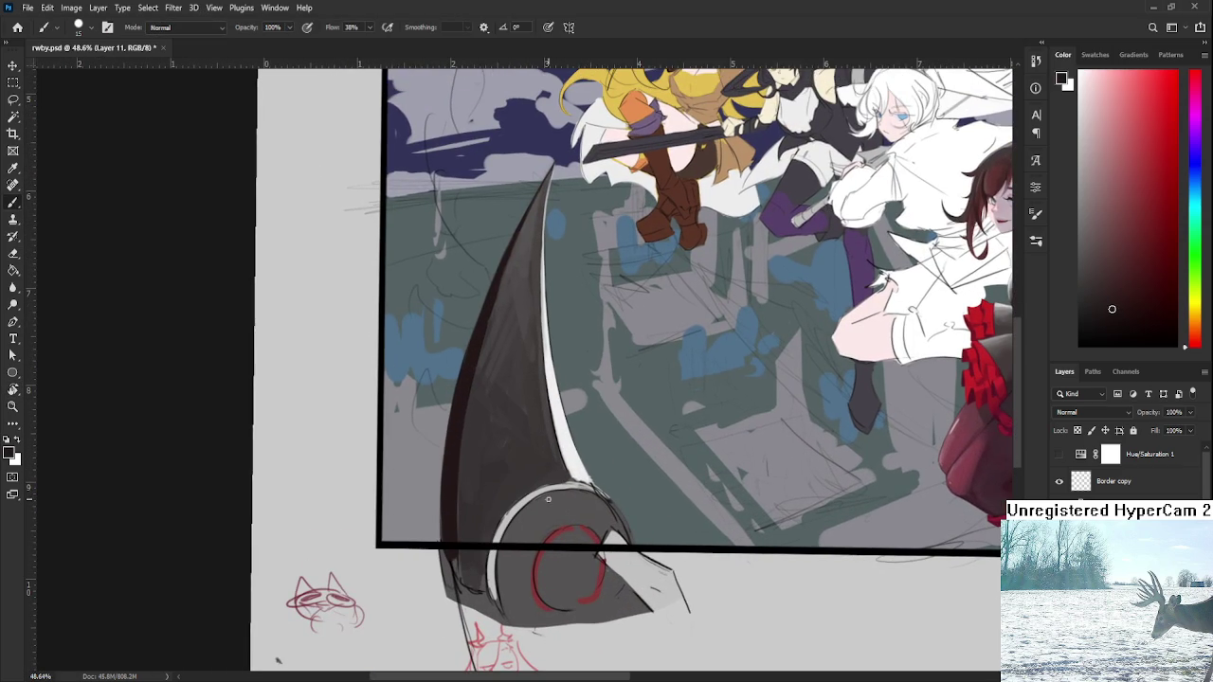
mouse_move(545, 516)
left_mouse_down()
mouse_move(519, 597)
mouse_move(545, 507)
mouse_move(573, 507)
left_mouse_up()
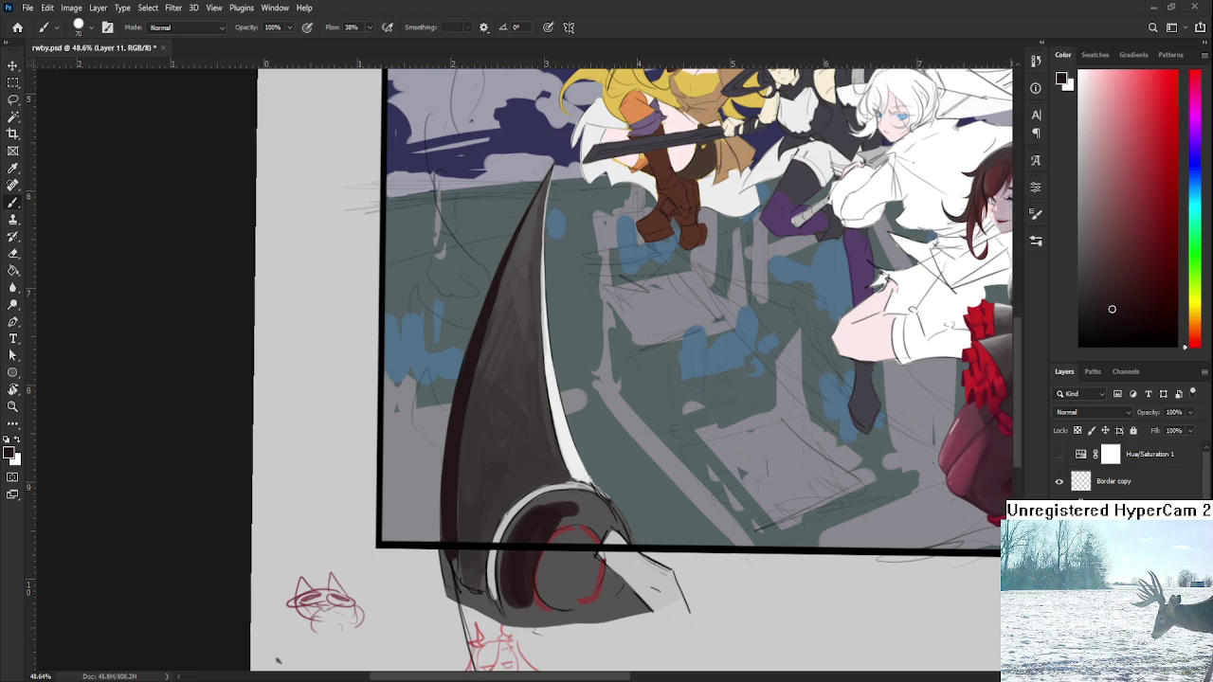
- Cover the guard's white highlight with dark grey and darken the ring's top-right
scroll(652, 488, "down", 3)
scroll(559, 509, "up", 3)
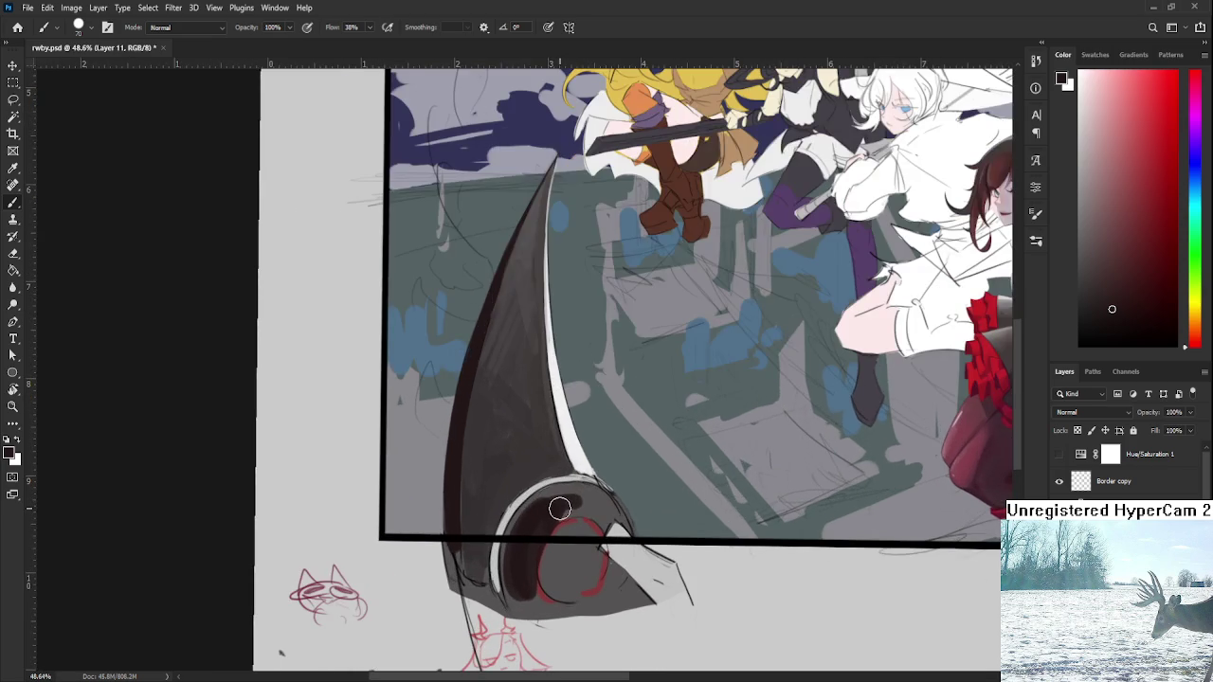
left_click_drag(535, 521, 506, 555)
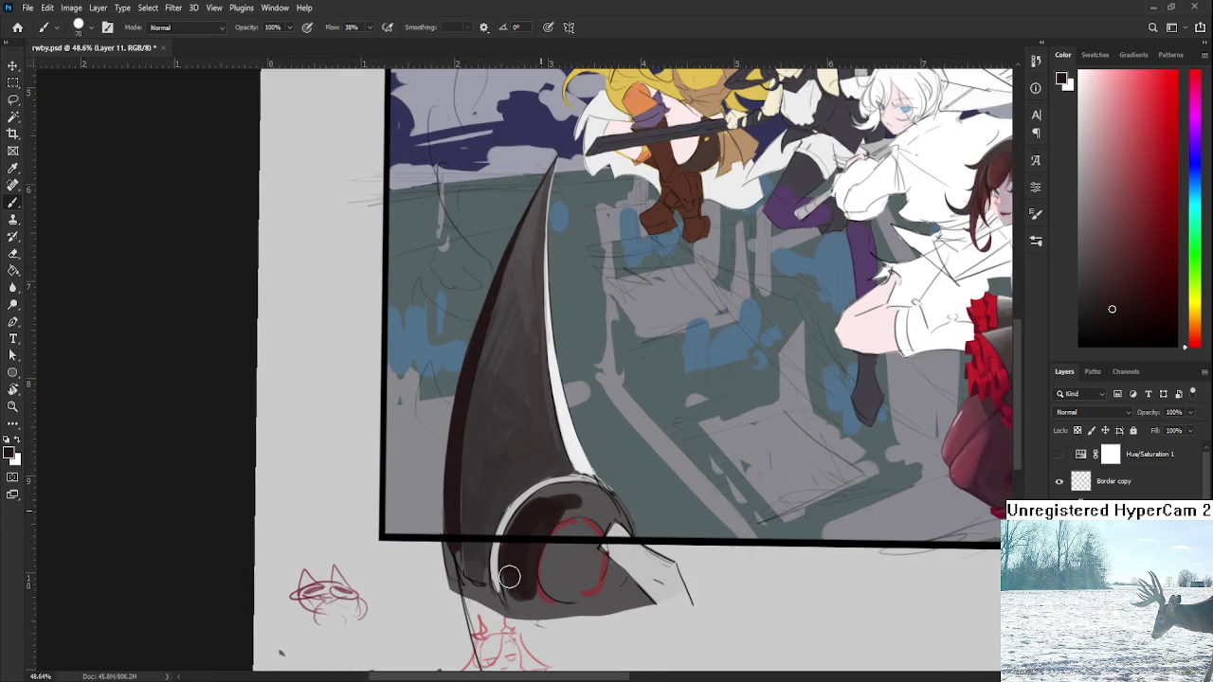
mouse_move(539, 498)
left_mouse_down()
mouse_move(518, 545)
mouse_move(541, 503)
mouse_move(582, 503)
mouse_move(563, 501)
left_mouse_up()
left_click(601, 505, "alt")
left_click(588, 504, "alt")
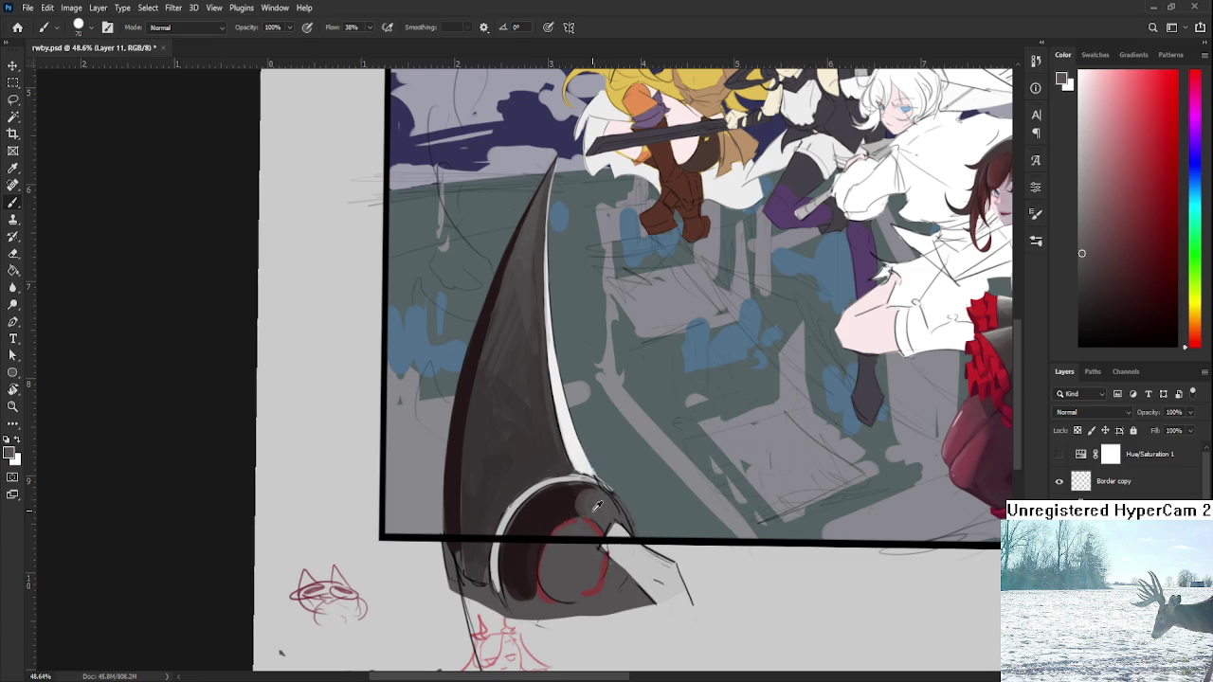
left_click(575, 497, "alt")
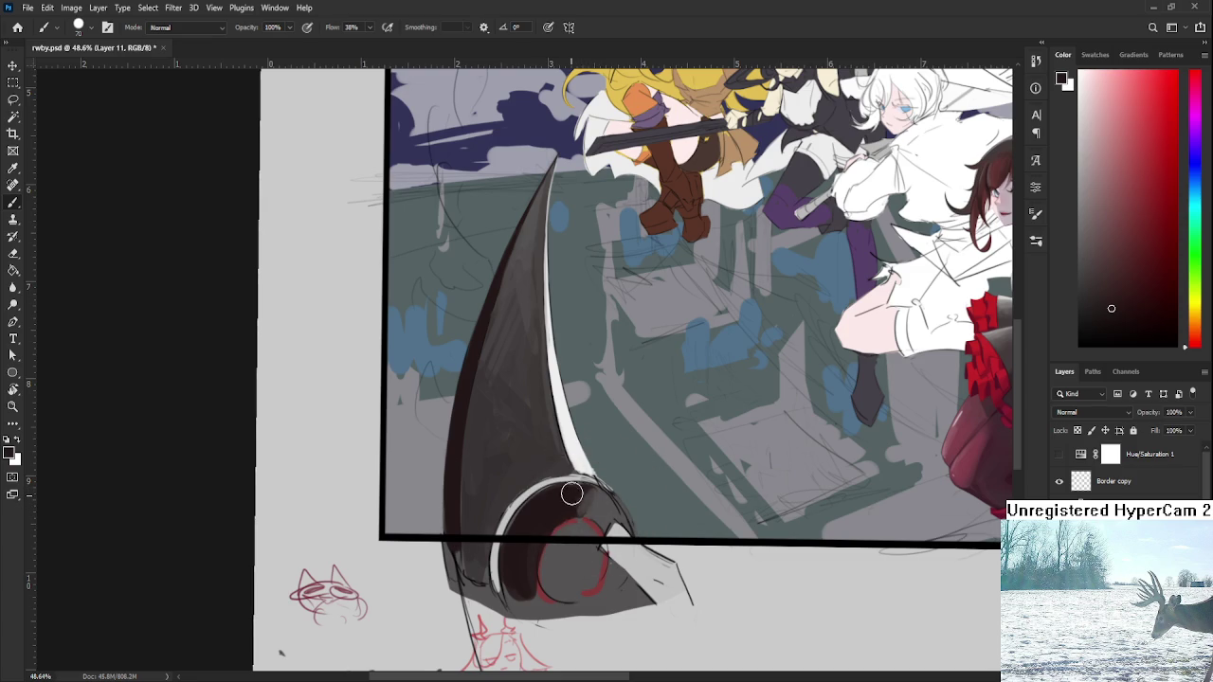
left_click(593, 492, "alt")
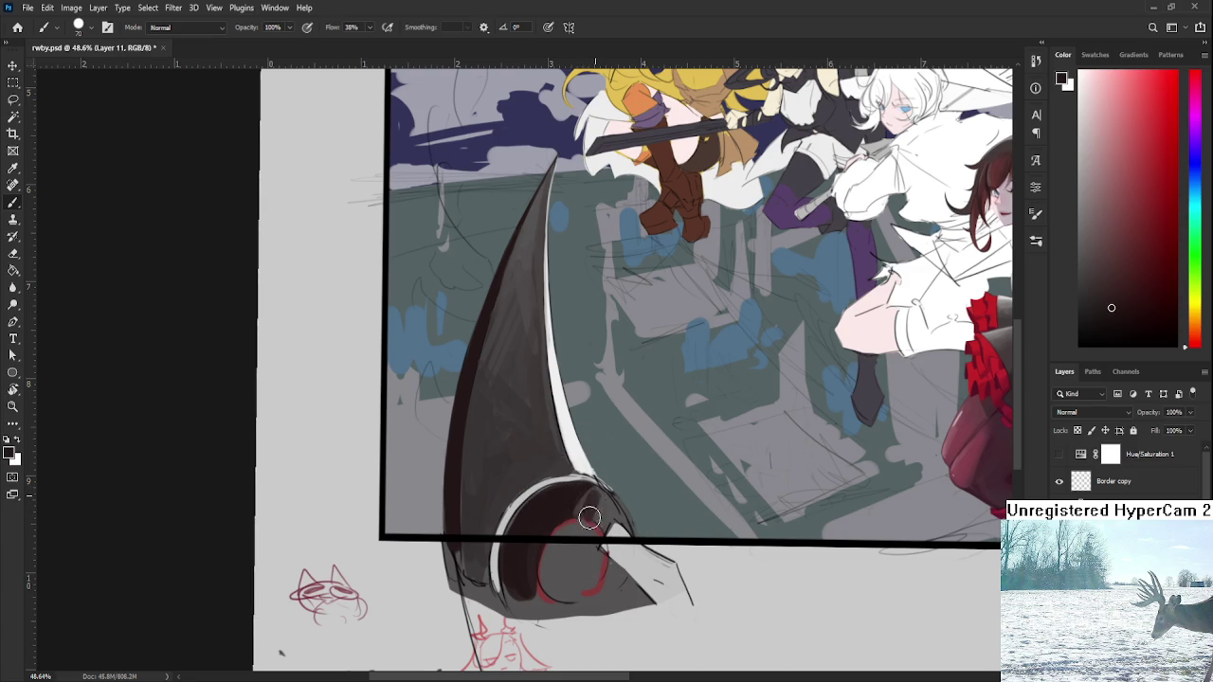
left_click_drag(603, 500, 595, 511)
left_click(568, 508, "alt")
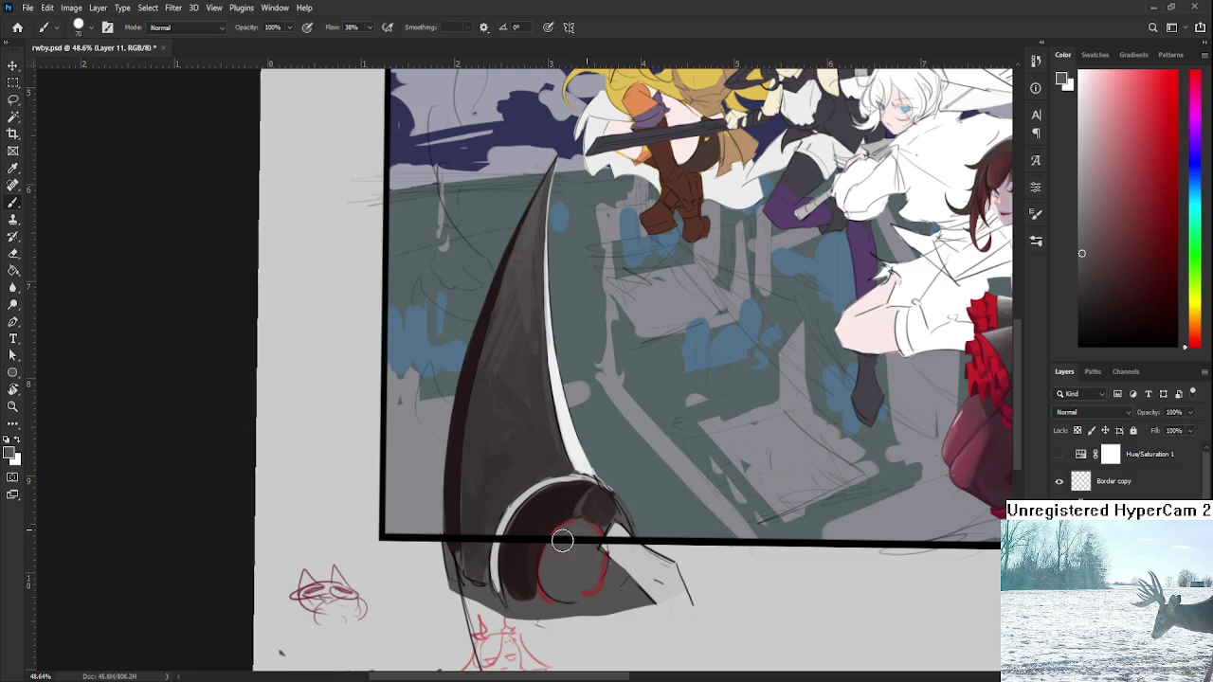
- Fill the ring's inner circle with grey and paint a dark-red inner arc
left_click_drag(573, 576, 566, 580)
left_click(545, 519, "alt")
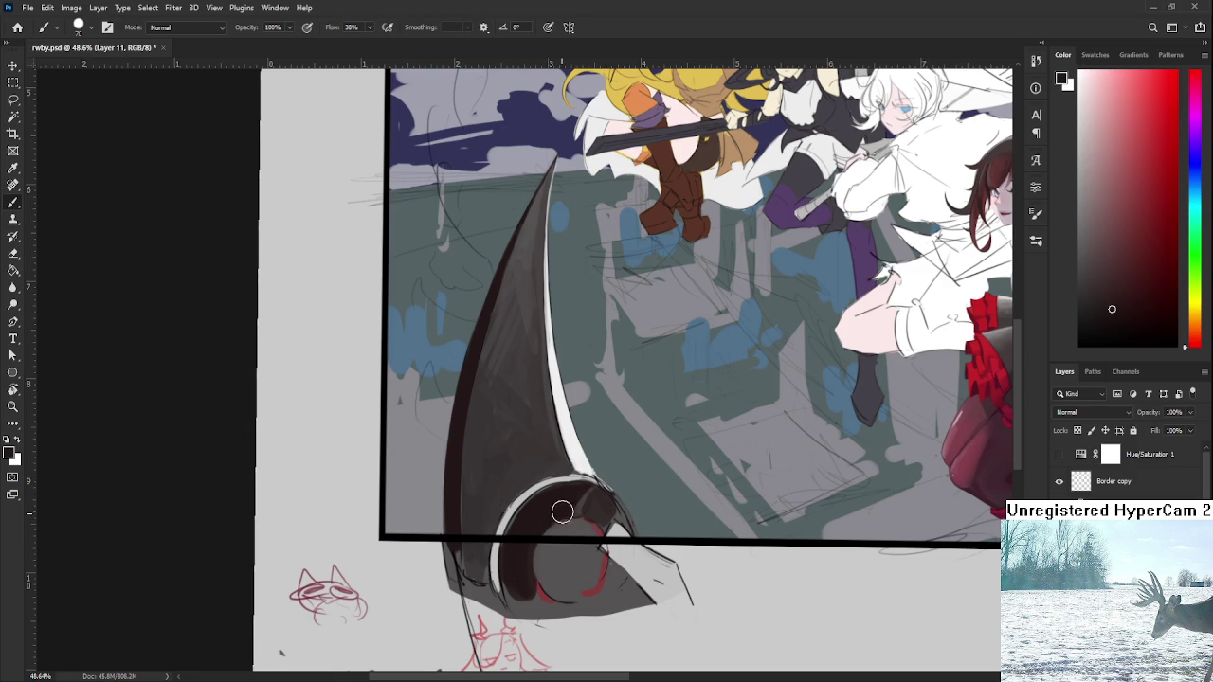
left_click(542, 510, "alt")
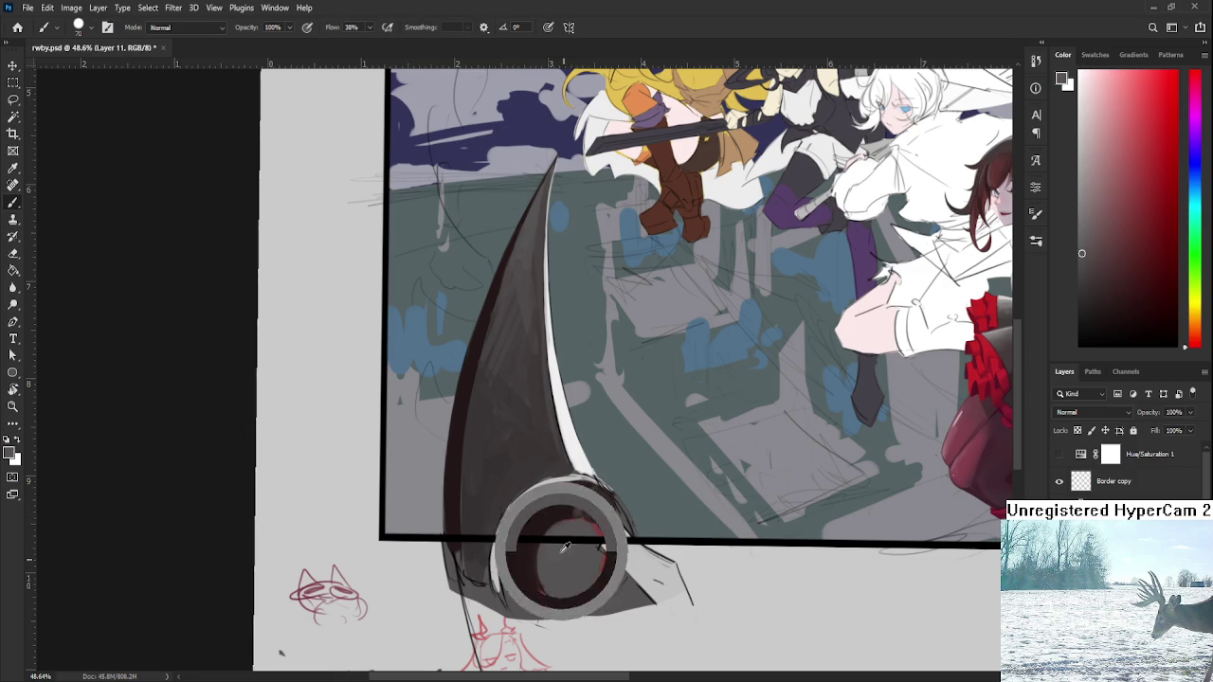
left_click_drag(574, 532, 591, 519)
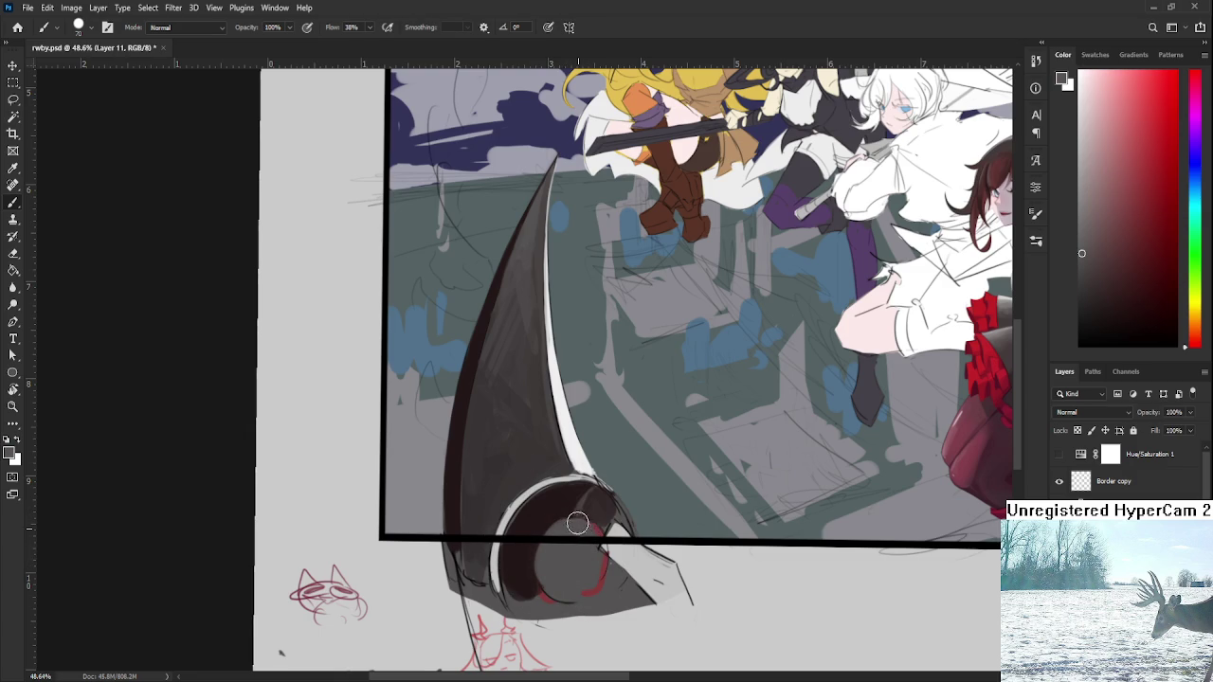
mouse_move(906, 373)
left_mouse_down()
mouse_move(983, 410)
mouse_move(966, 394)
left_mouse_up()
left_click_drag(542, 545, 566, 595)
- Refine the grey fill inside the red ring with freshly sampled greys
left_click(569, 555, "alt")
mouse_move(559, 548)
left_mouse_down()
mouse_move(545, 589)
mouse_move(576, 597)
mouse_move(571, 540)
left_mouse_up()
left_click(550, 568, "alt")
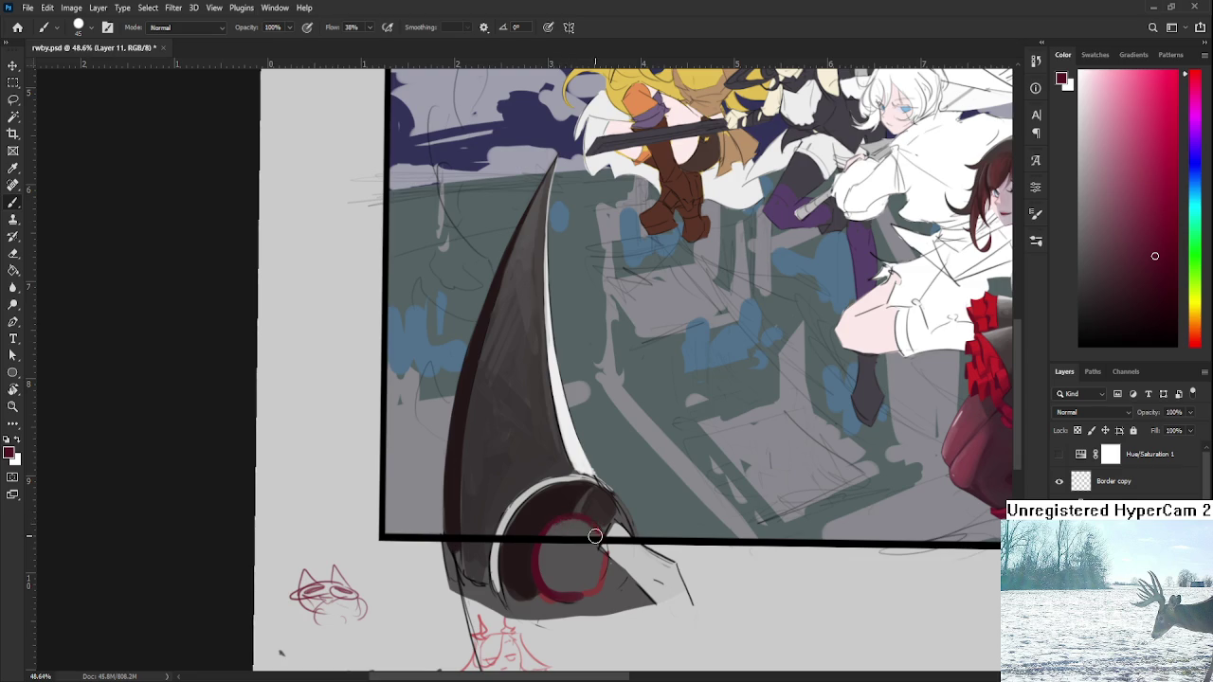
left_click(575, 529, "alt")
left_click(568, 536, "alt")
left_click(559, 531, "alt")
left_click_drag(566, 545, 561, 578)
scroll(561, 531, "down", 5)
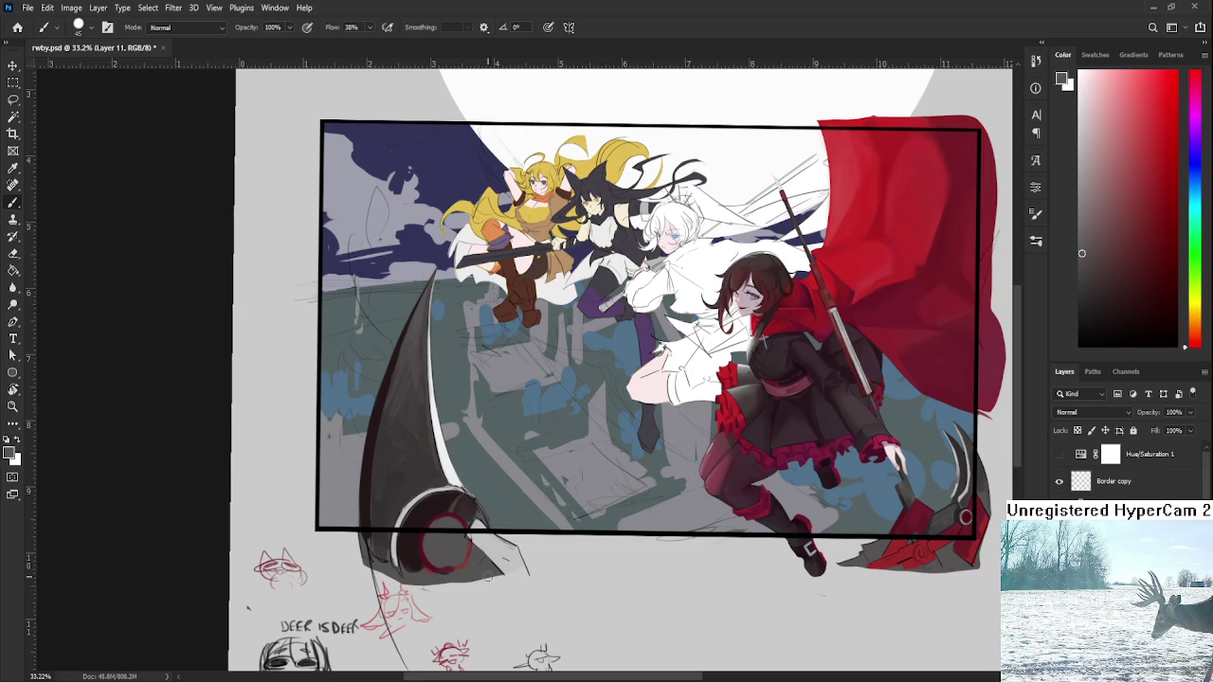
- Brush a darker grey over the centre of the scythe hub's red-ringed circle
left_click(455, 485, "alt")
mouse_move(443, 533)
left_mouse_down()
mouse_move(455, 550)
mouse_move(441, 558)
mouse_move(448, 546)
left_mouse_up()
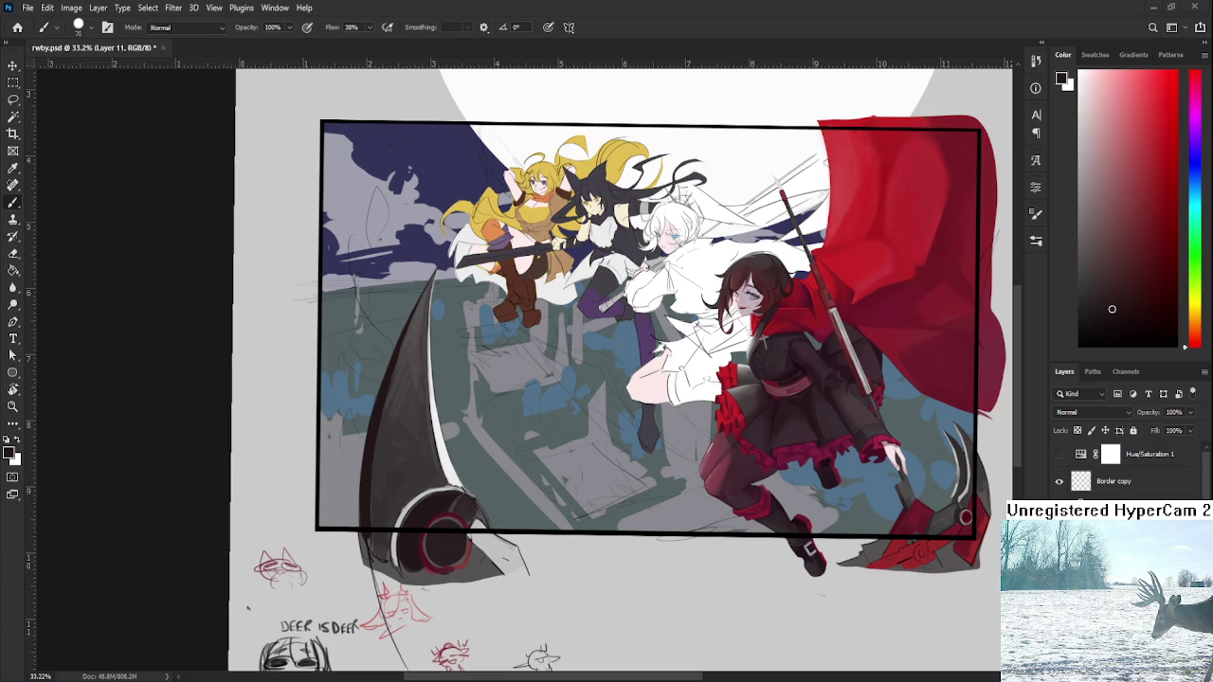
- Sample a scythe-blade colour, then drop the crouching Ruby reference image onto the canvas
left_click(415, 500, "alt")
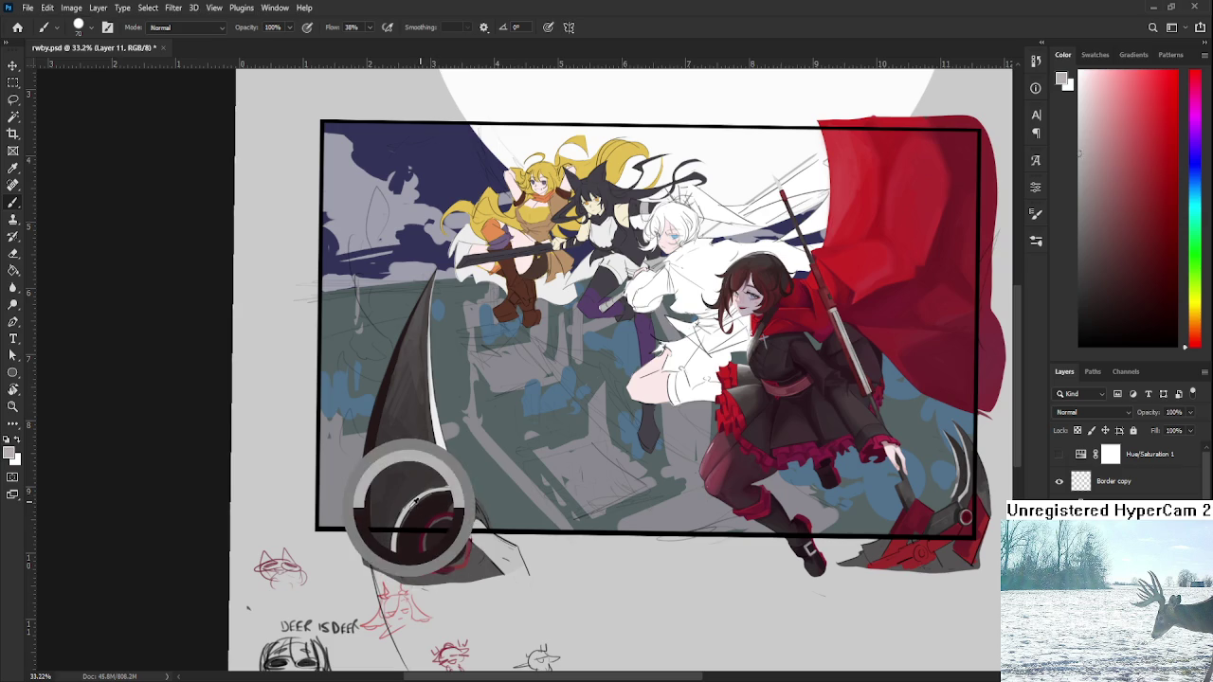
left_click_drag(415, 500, 434, 533)
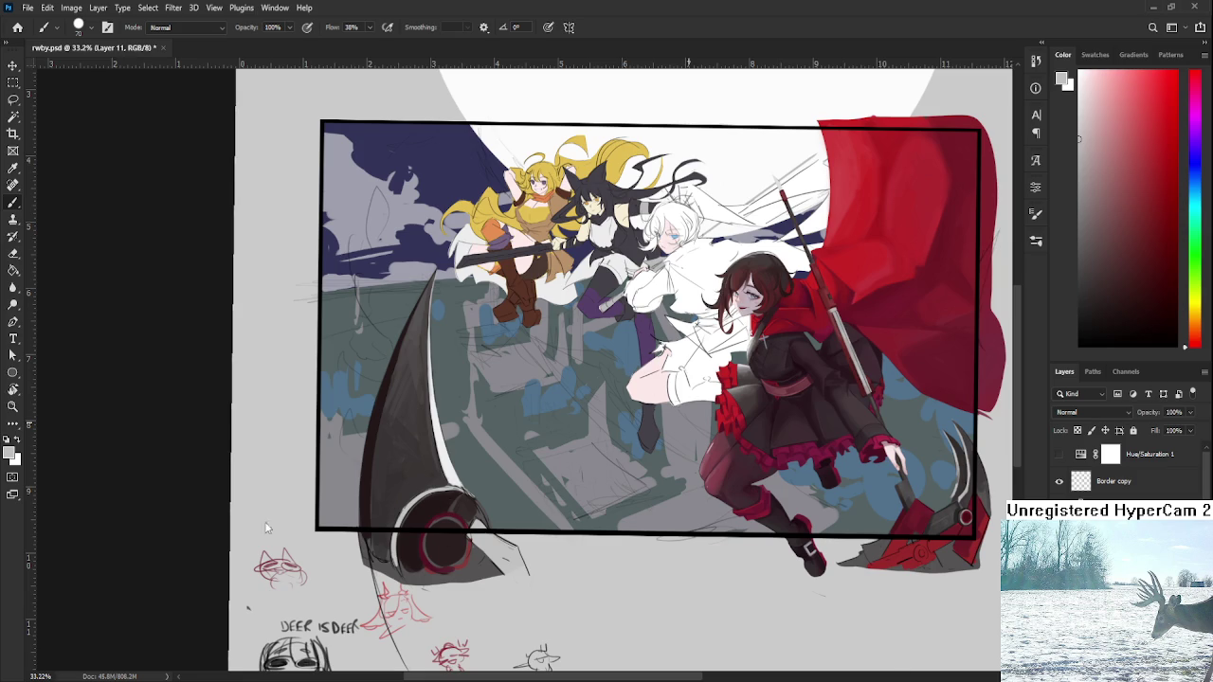
left_click_drag(460, 429, 463, 430)
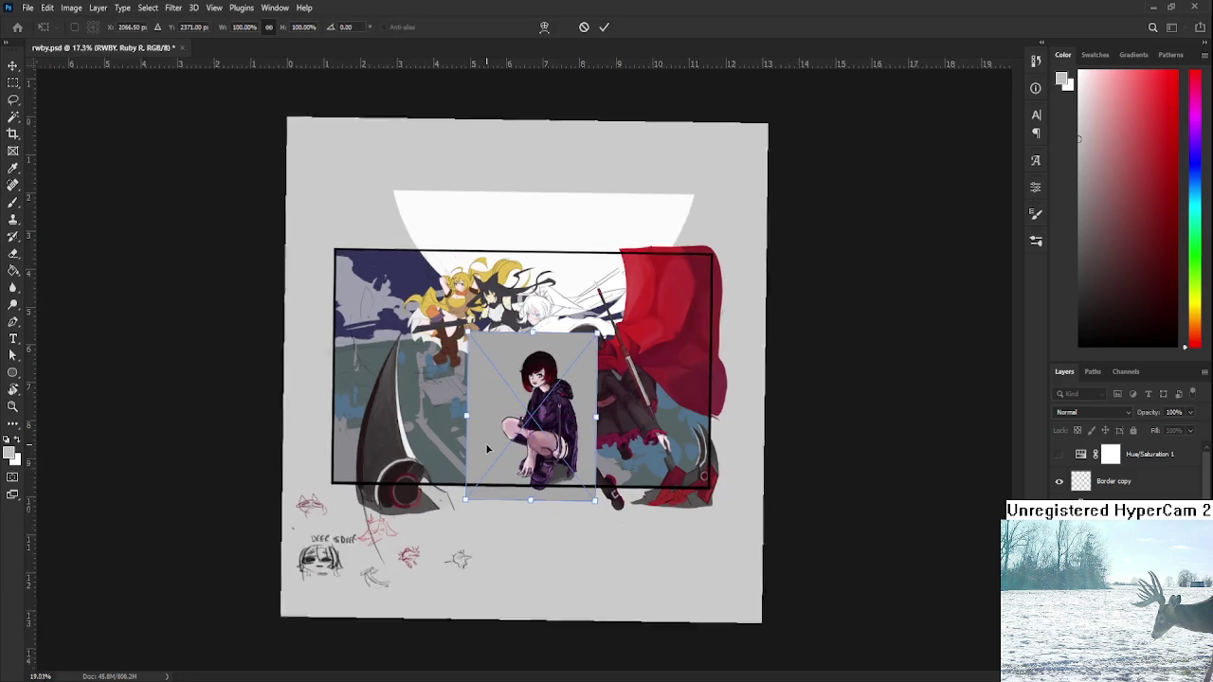
- Shift the crouching Ruby reference to the left and commit its placement
left_click_drag(415, 379, 375, 373)
key("Return")
key("b")
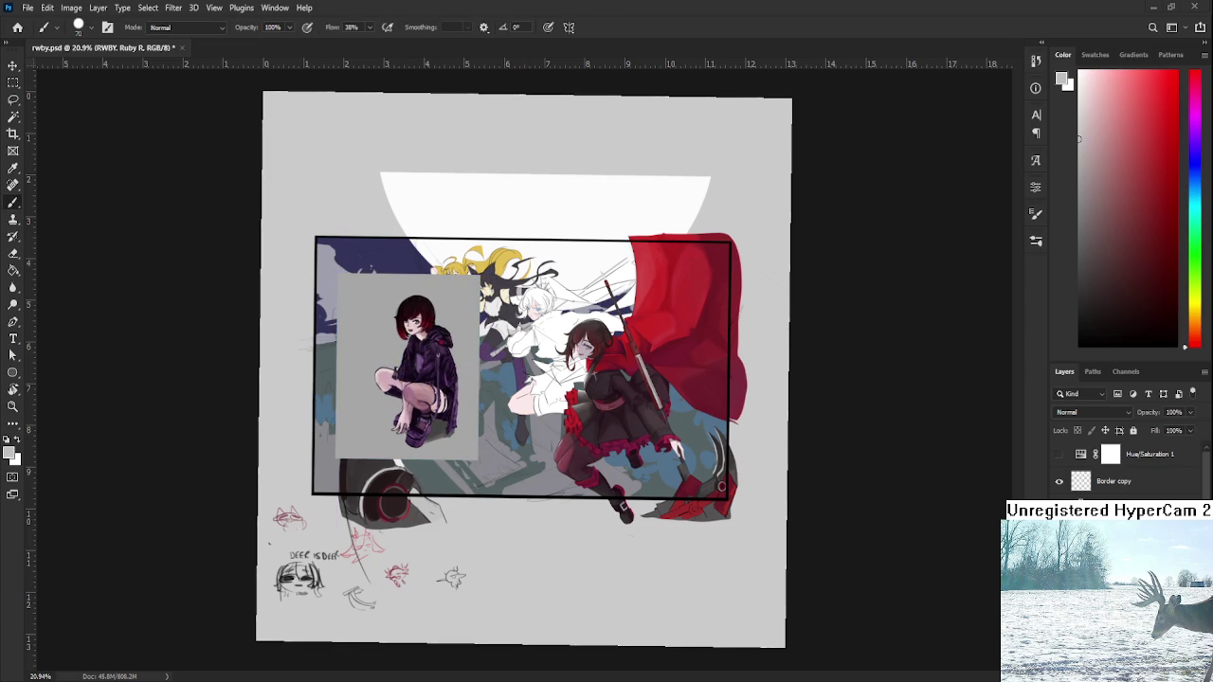
- Place the Ruby Rose action-shot reference over the upper right and commit it
left_click_drag(721, 486, 617, 366)
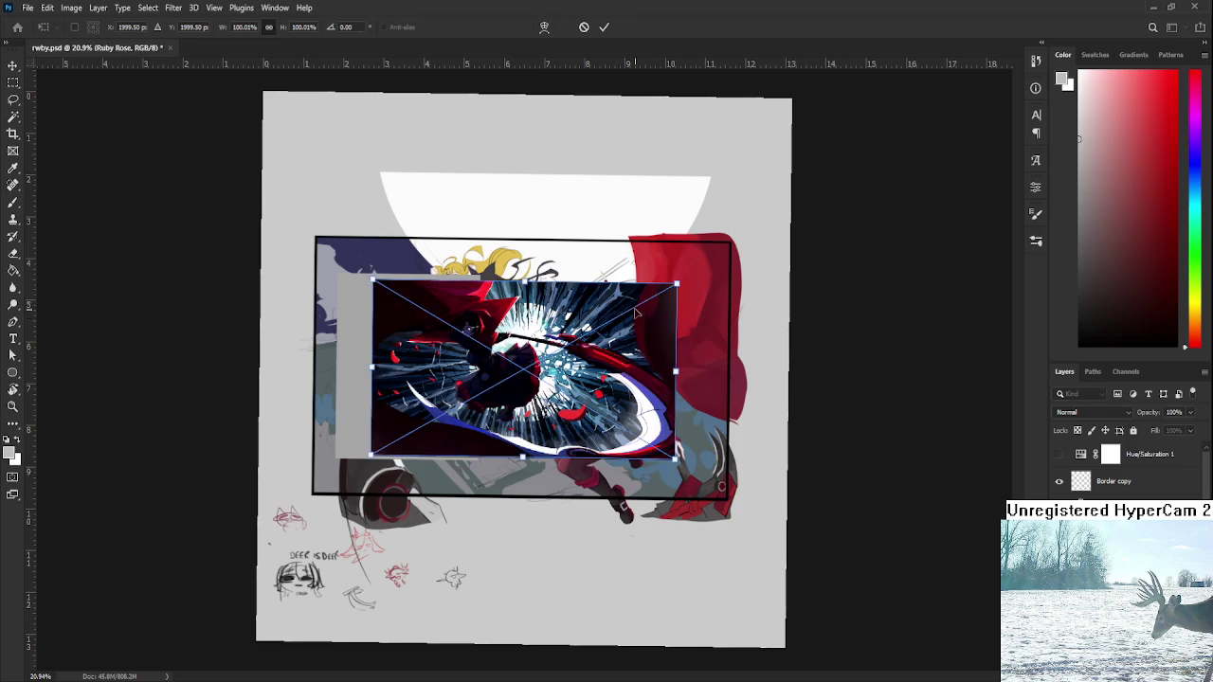
left_click_drag(635, 322, 726, 172)
left_click_drag(562, 176, 651, 306)
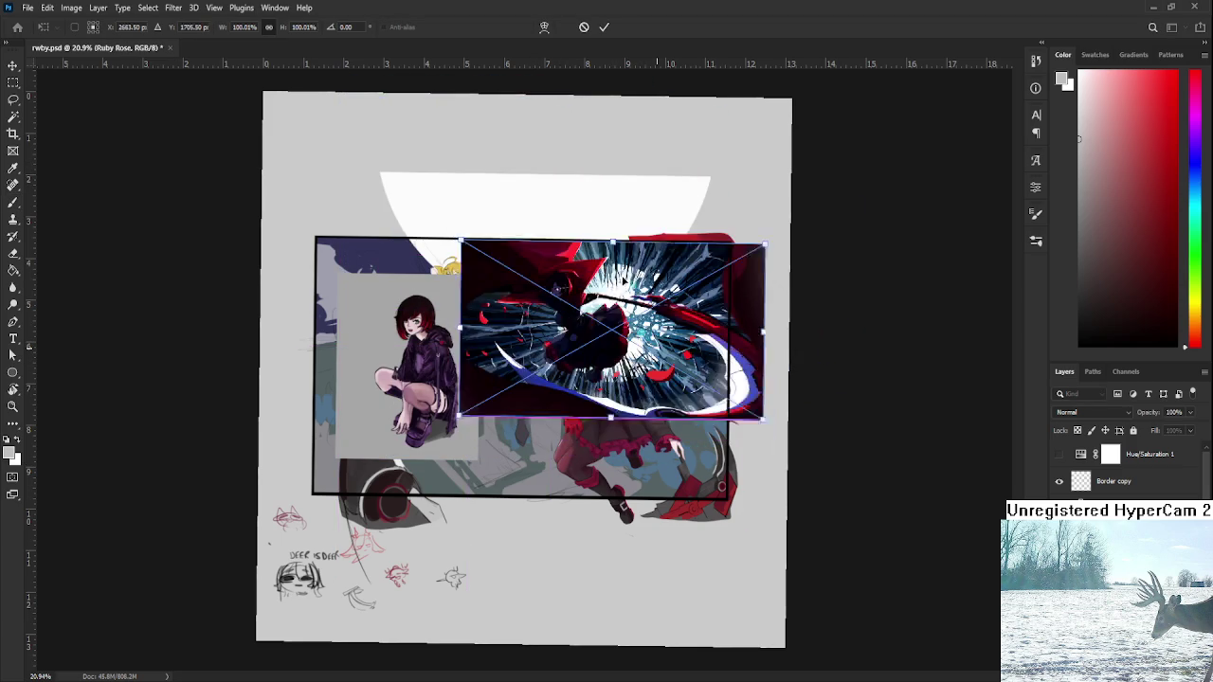
left_click_drag(640, 308, 660, 327)
key("Return")
key("b")
scroll(661, 327, "up", 1)
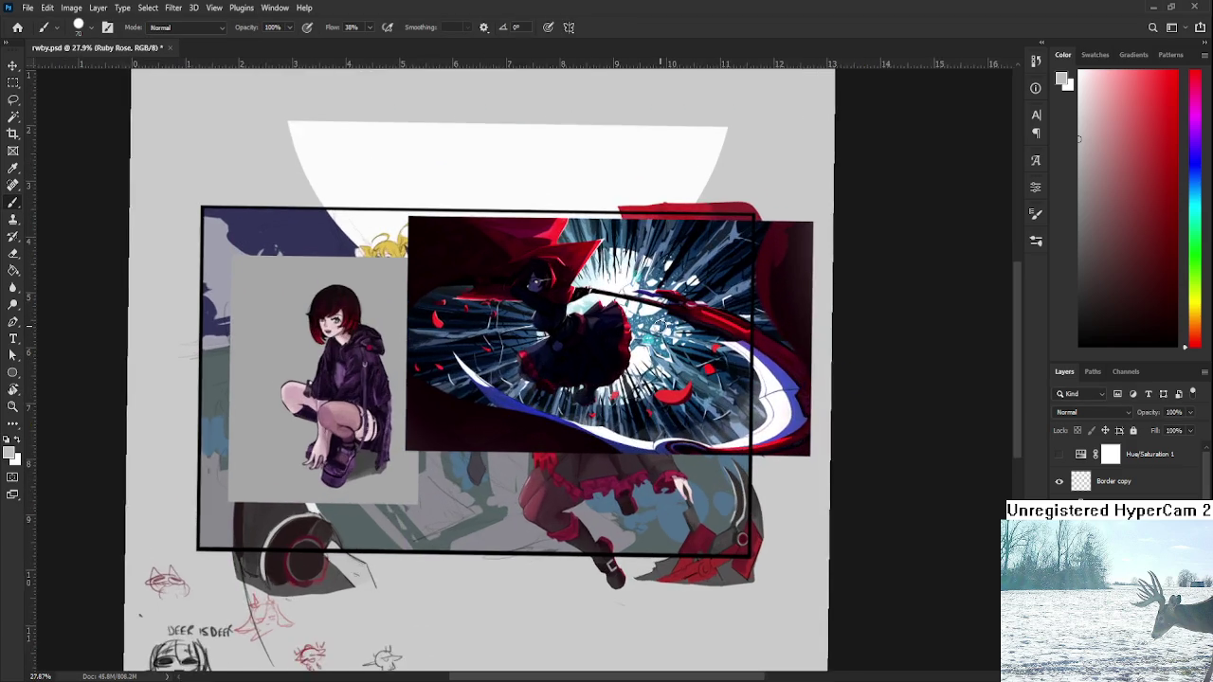
scroll(660, 327, "up", 1)
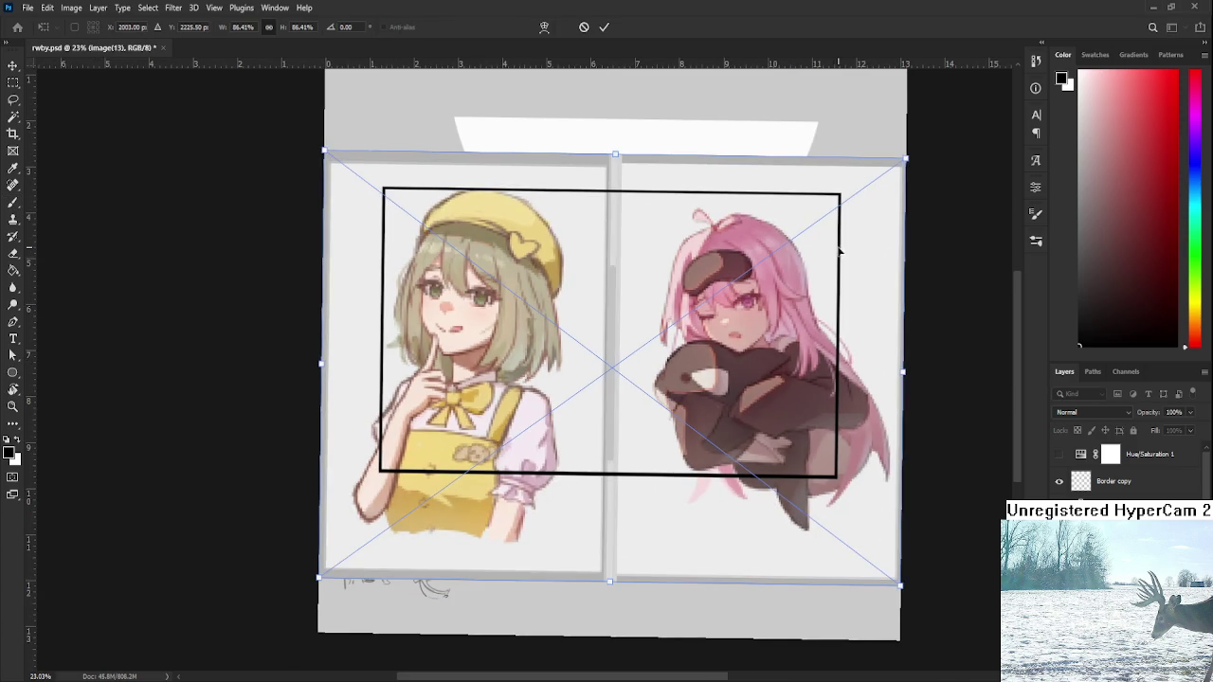
- Scale the two-portrait image to about 35%, move it upper left, and re-level the view
left_click_drag(905, 159, 555, 401)
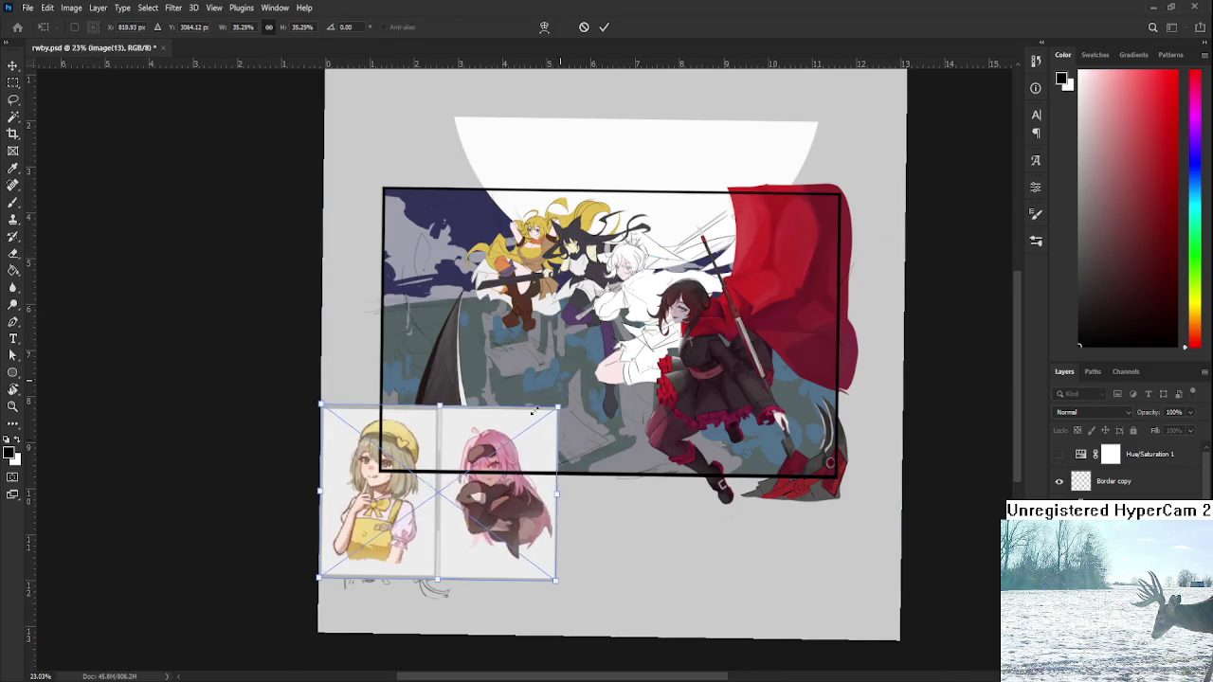
left_click_drag(483, 458, 588, 273)
key("Return")
key("r")
scroll(587, 273, "up", 3)
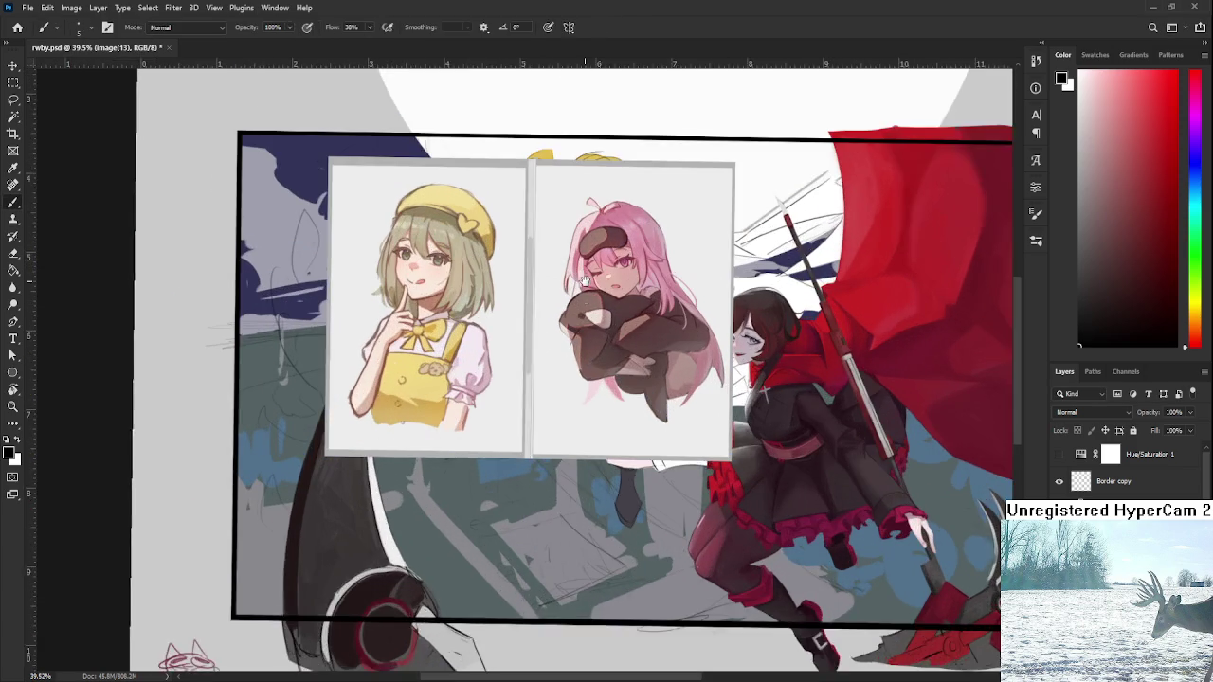
left_click_drag(599, 427, 616, 436)
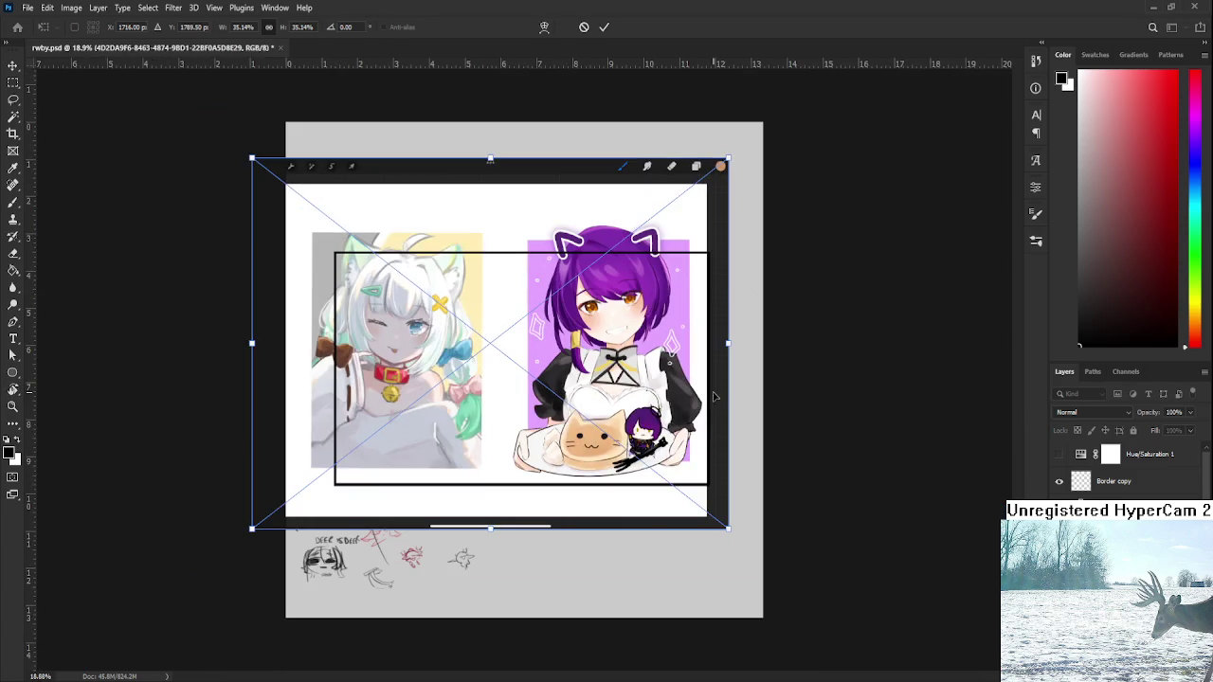
mouse_move(727, 159)
left_mouse_down()
mouse_move(479, 348)
mouse_move(735, 334)
mouse_move(706, 303)
mouse_move(632, 360)
left_mouse_up()
mouse_move(573, 387)
left_mouse_down()
mouse_move(604, 438)
mouse_move(580, 432)
left_mouse_up()
key("Return")
key("r")
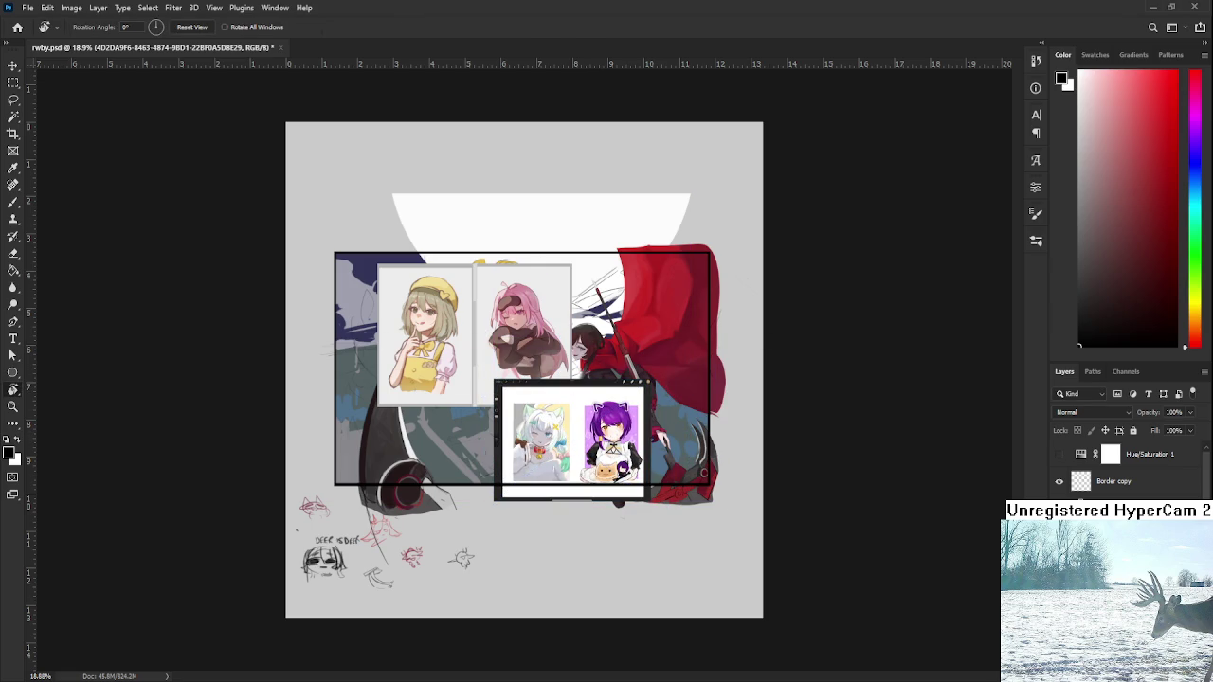
scroll(529, 393, "up", 3)
scroll(529, 393, "up", 2)
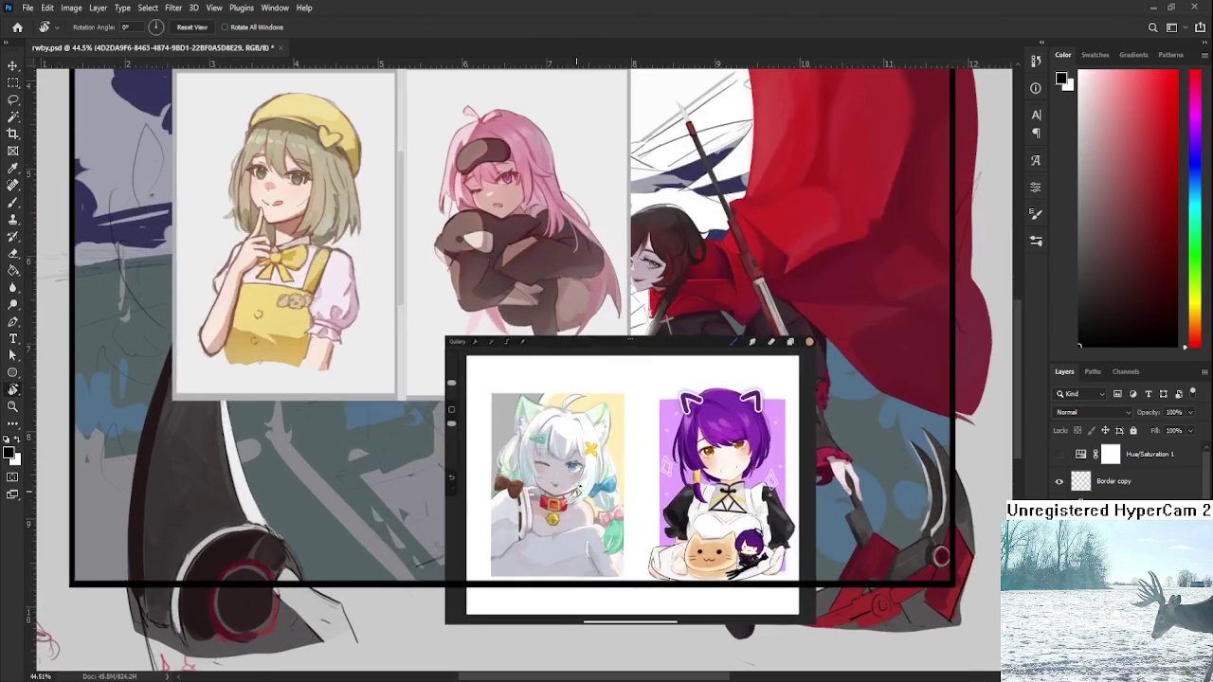
left_click_drag(548, 404, 628, 466)
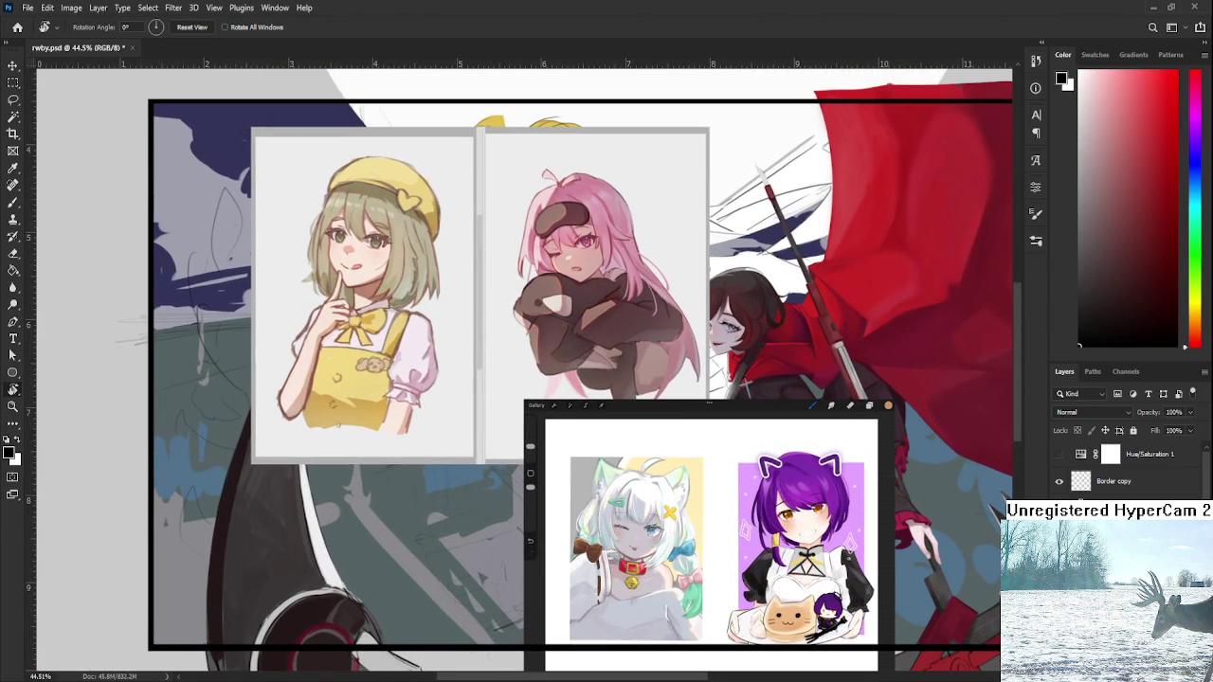
left_click_drag(853, 521, 883, 519)
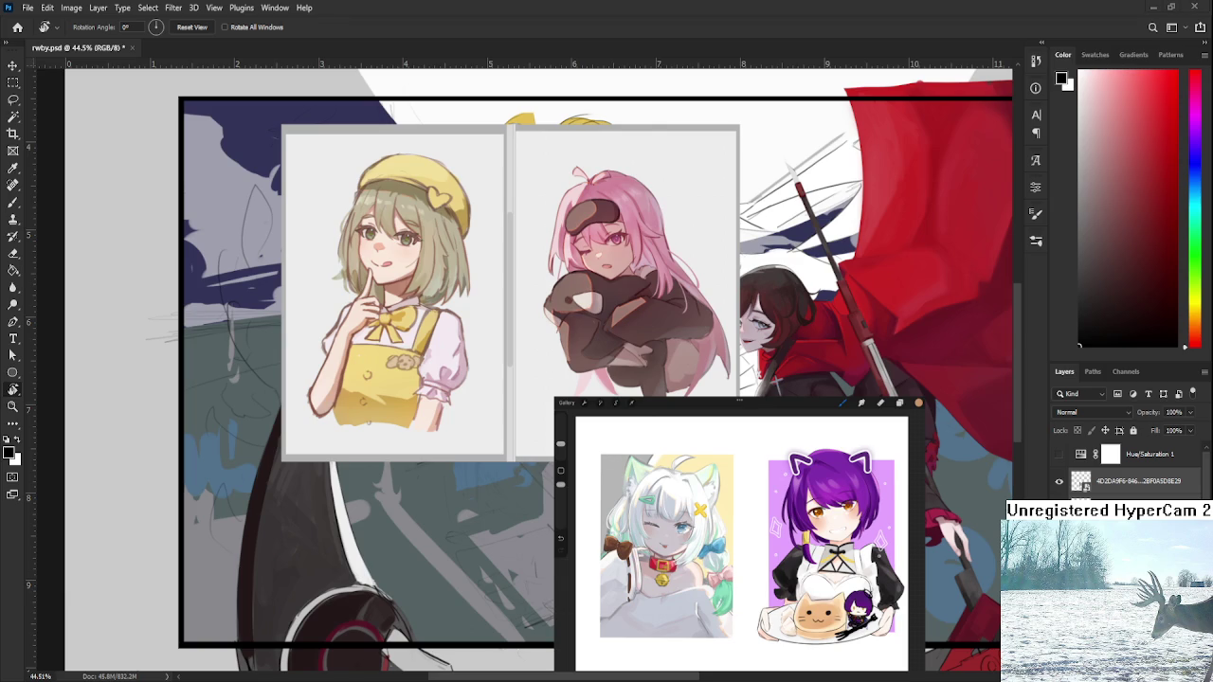
left_click_drag(659, 494, 689, 471)
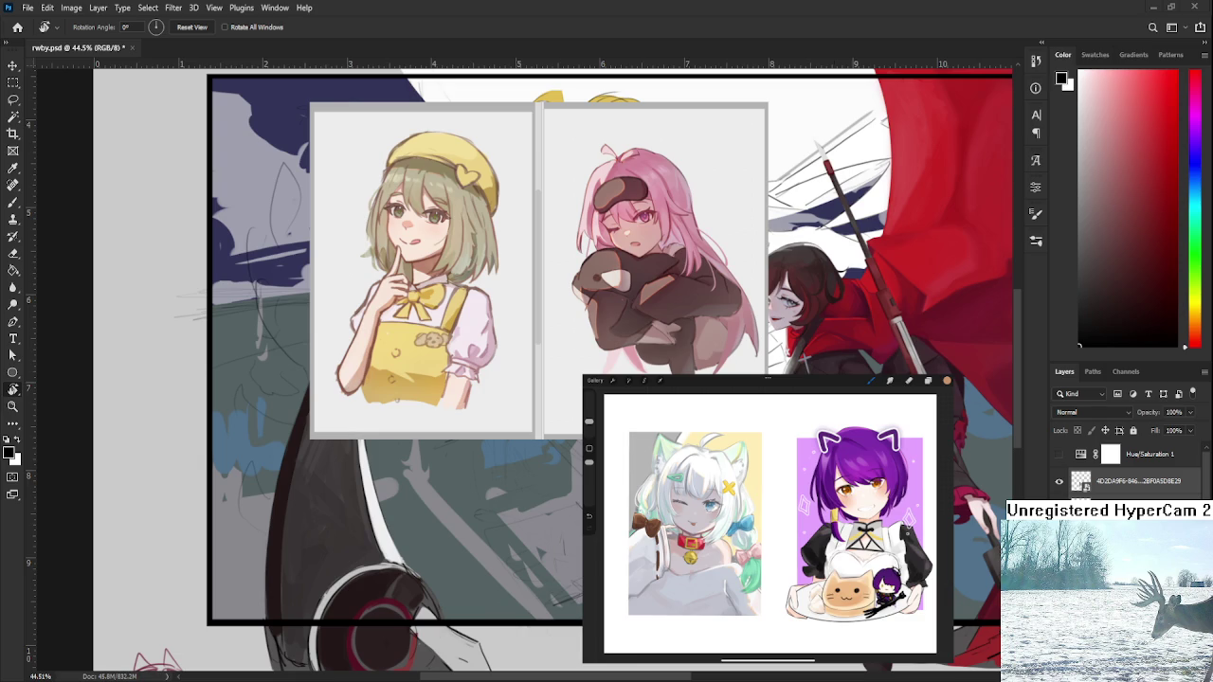
left_click_drag(781, 388, 736, 412)
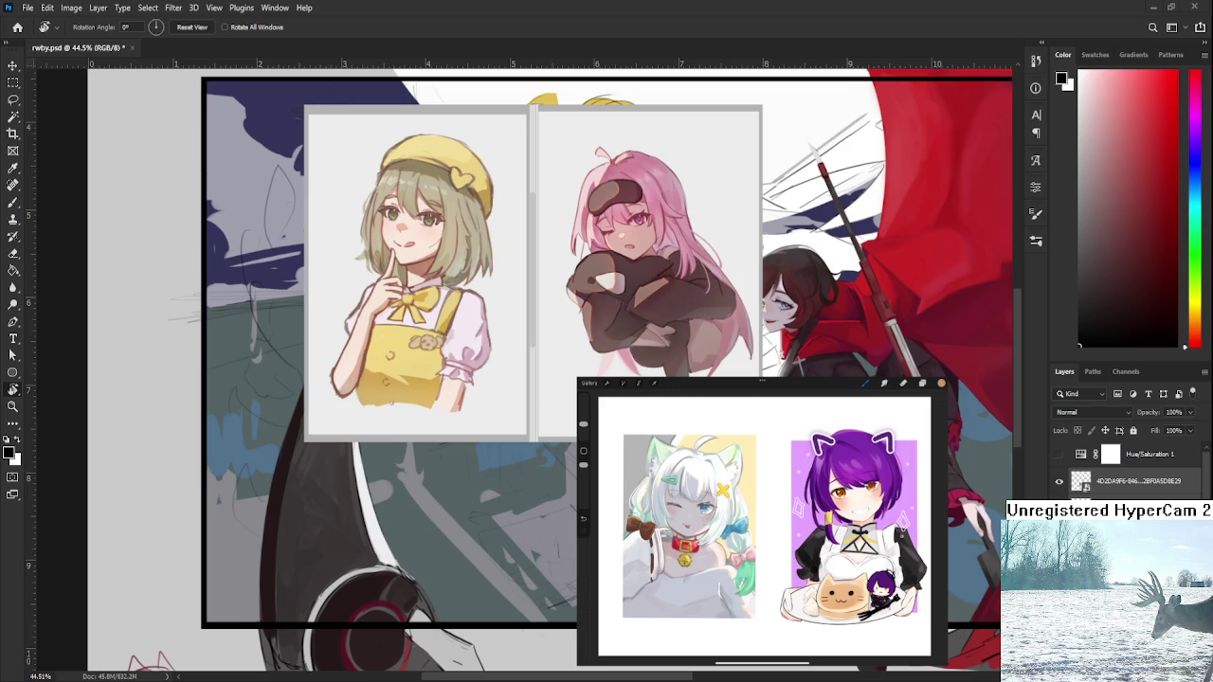
key("ctrl+z")
- Hide the references, target the scythe's Layer 11, and rotate the view steeply
key("ctrl+z")
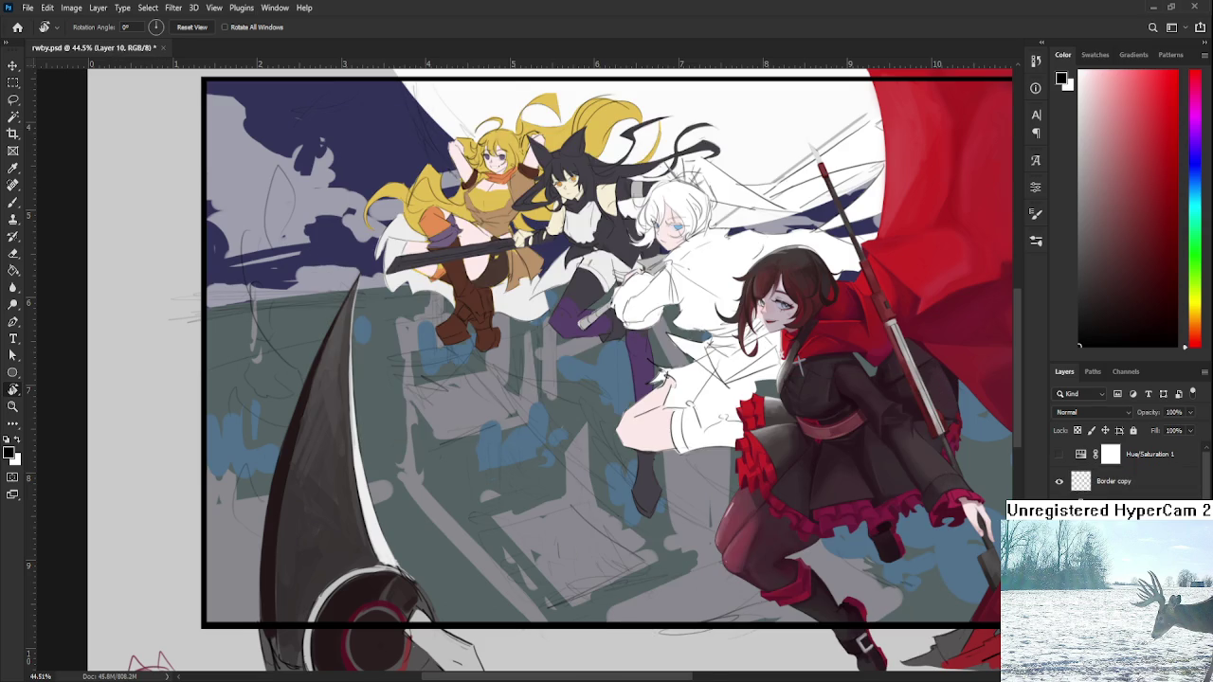
key("ctrl+z")
key("ctrl+shift+z")
scroll(430, 585, "up", 3)
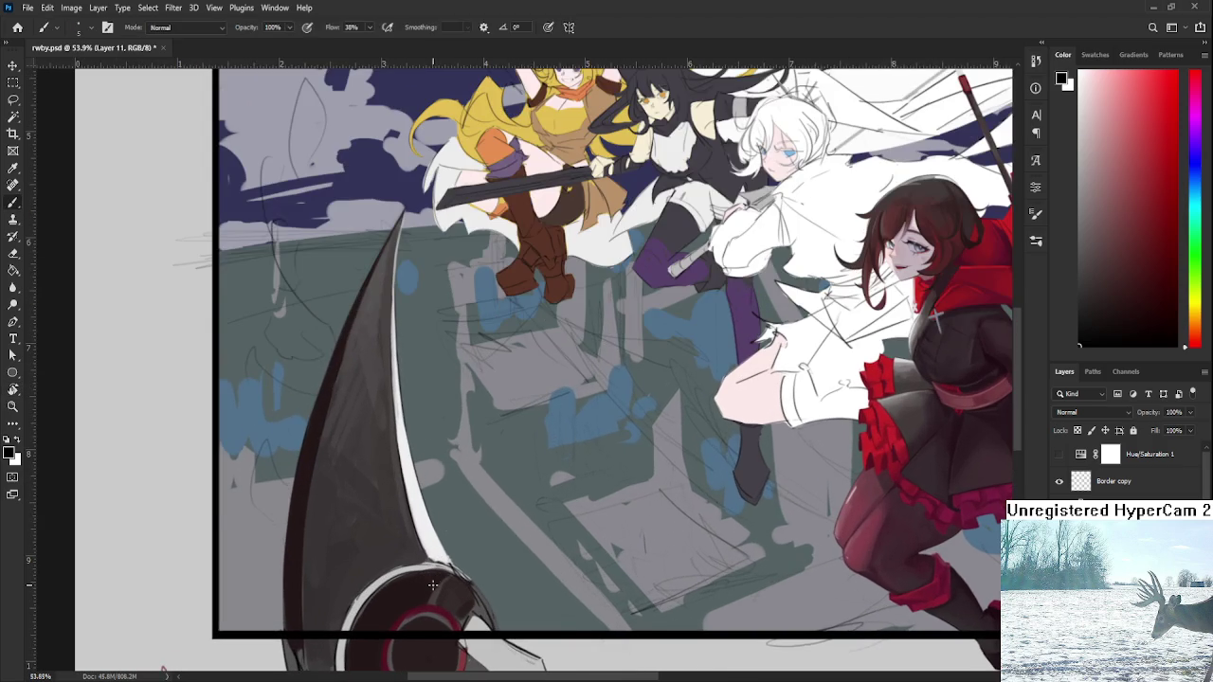
left_click_drag(430, 584, 571, 524)
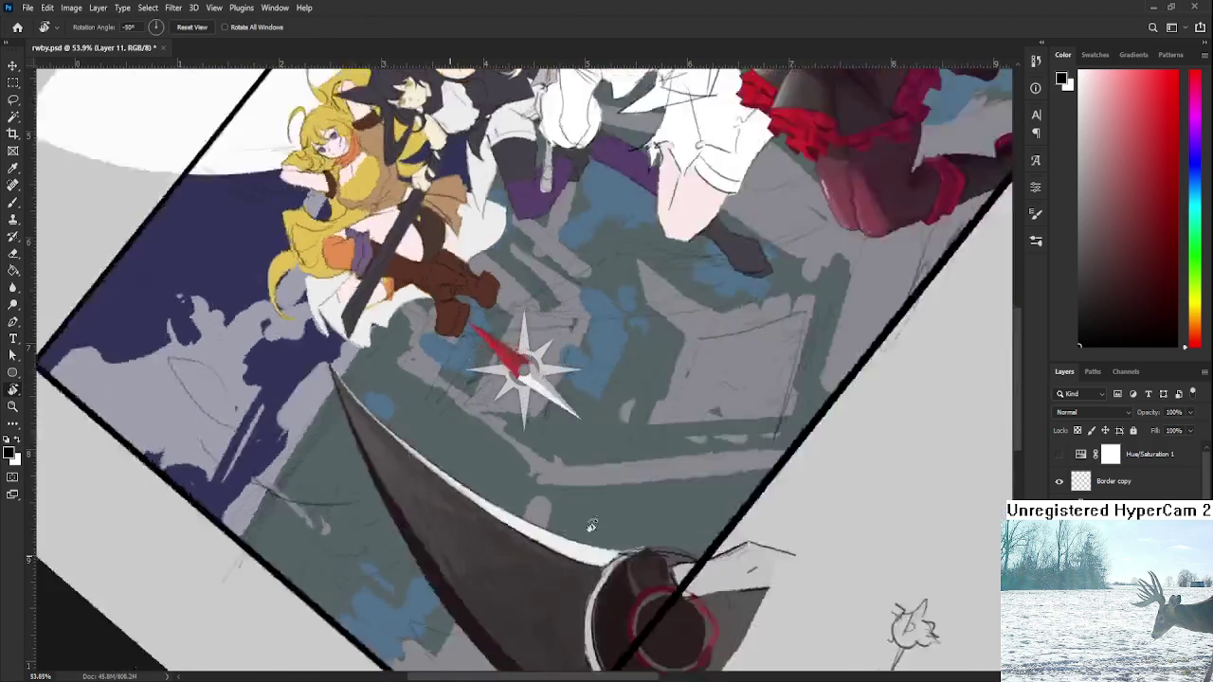
key("b")
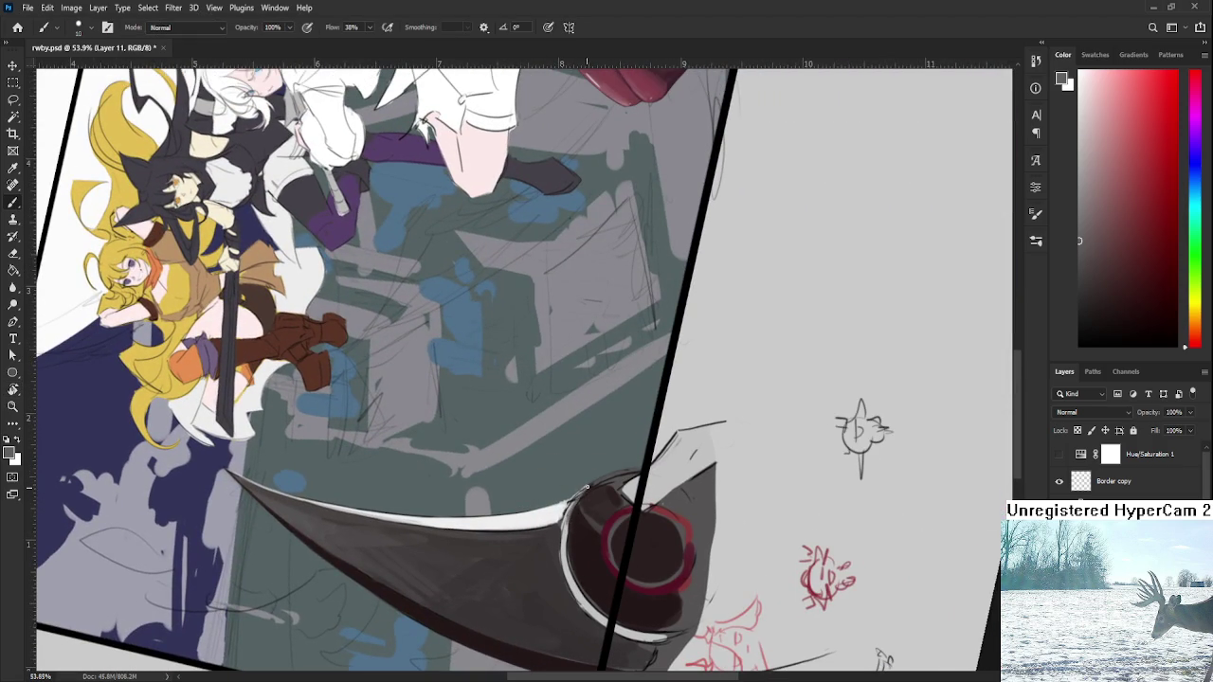
- Sample scythe greys and paint light strokes along the hub's left rim
left_click(574, 516)
left_click(559, 534, "alt")
left_click(574, 535, "alt")
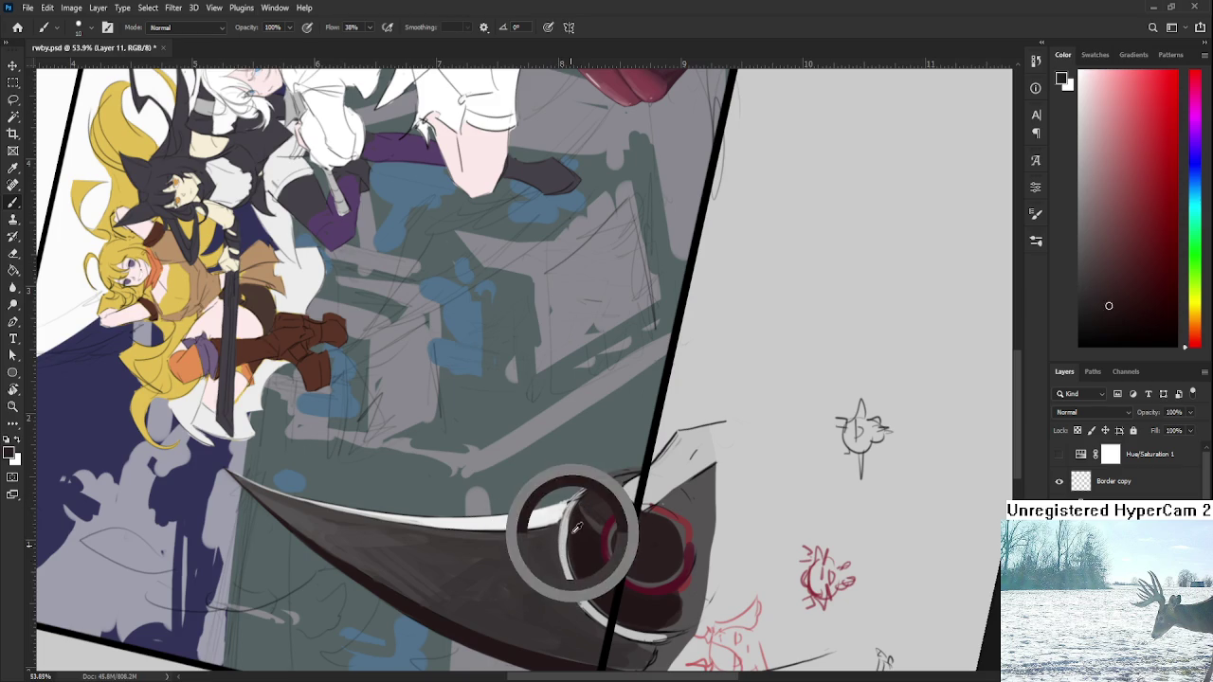
left_click(567, 527, "alt")
mouse_move(565, 519)
left_mouse_down()
mouse_move(599, 479)
mouse_move(646, 471)
left_mouse_up()
key("e")
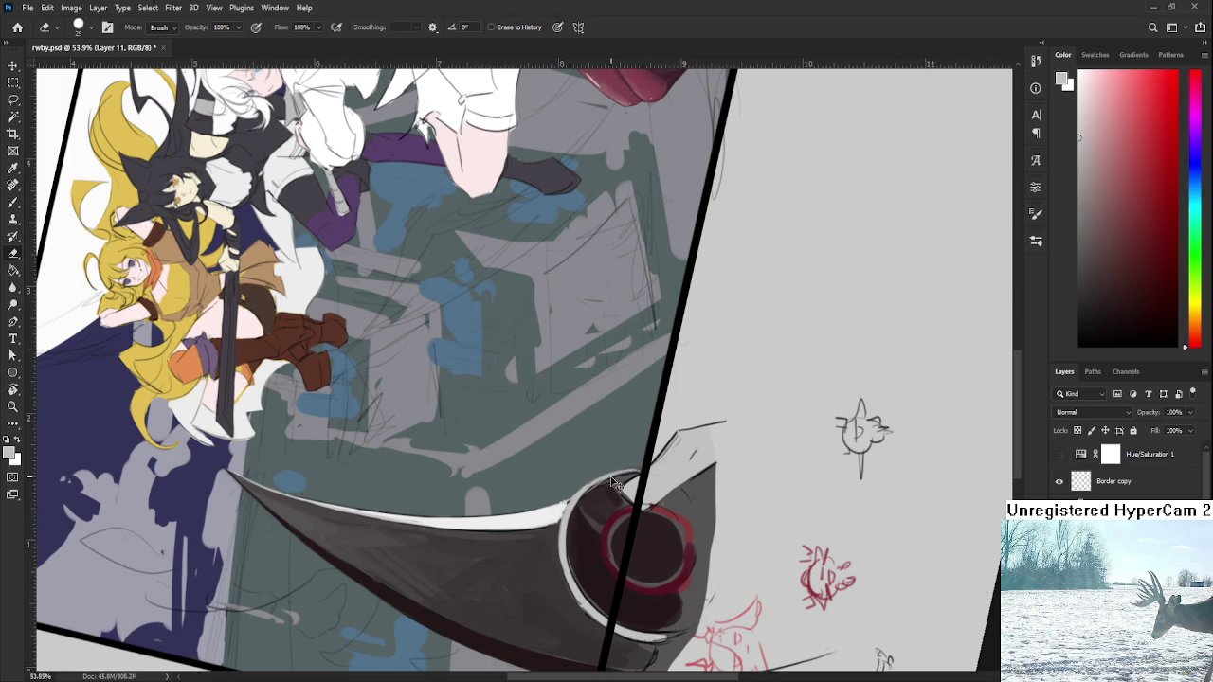
key("b")
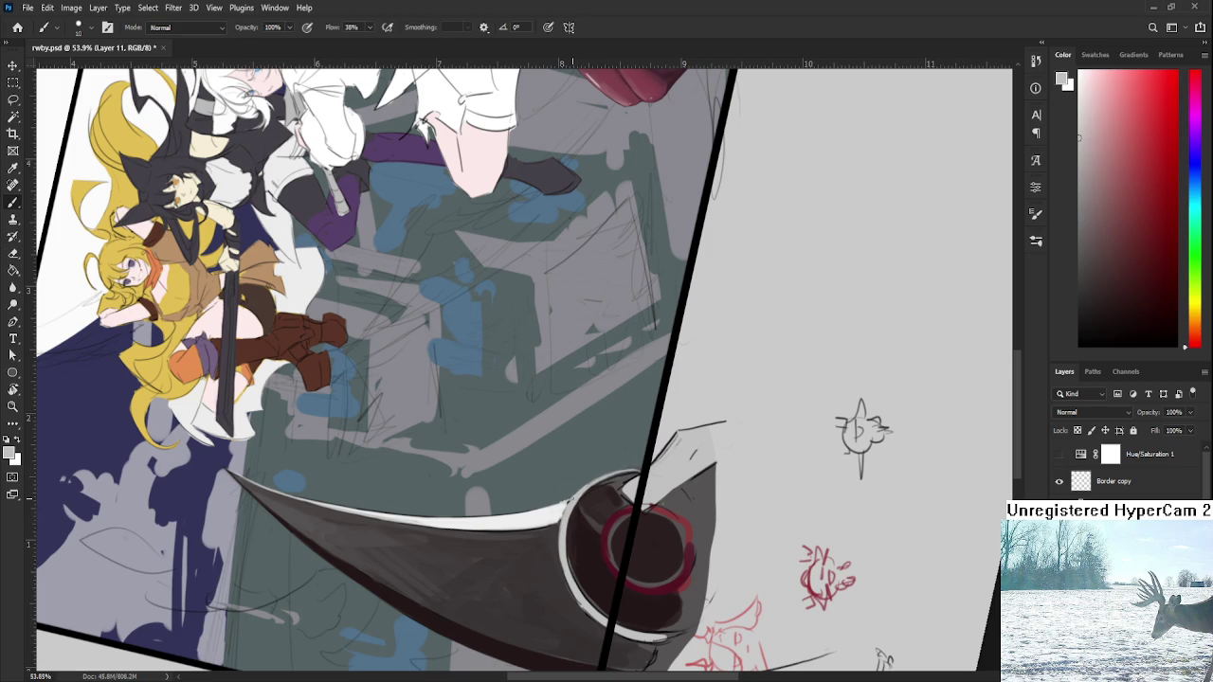
left_click(565, 506, "alt")
left_click_drag(564, 507, 480, 510)
- Turn the view upright and brighten the white rim along the blade's inner edge
key("r")
left_click(477, 512, "alt")
left_click_drag(469, 538, 460, 428)
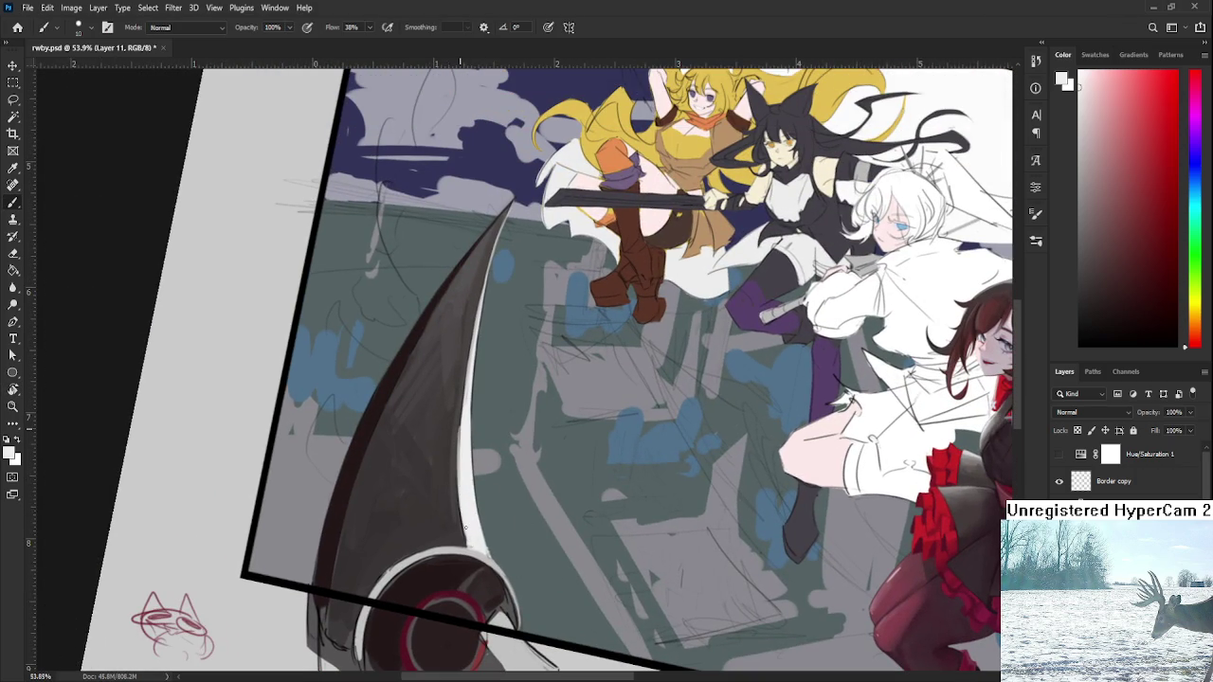
mouse_move(468, 530)
left_mouse_down()
mouse_move(461, 439)
mouse_move(469, 545)
mouse_move(461, 517)
left_mouse_up()
left_click(468, 549, "alt")
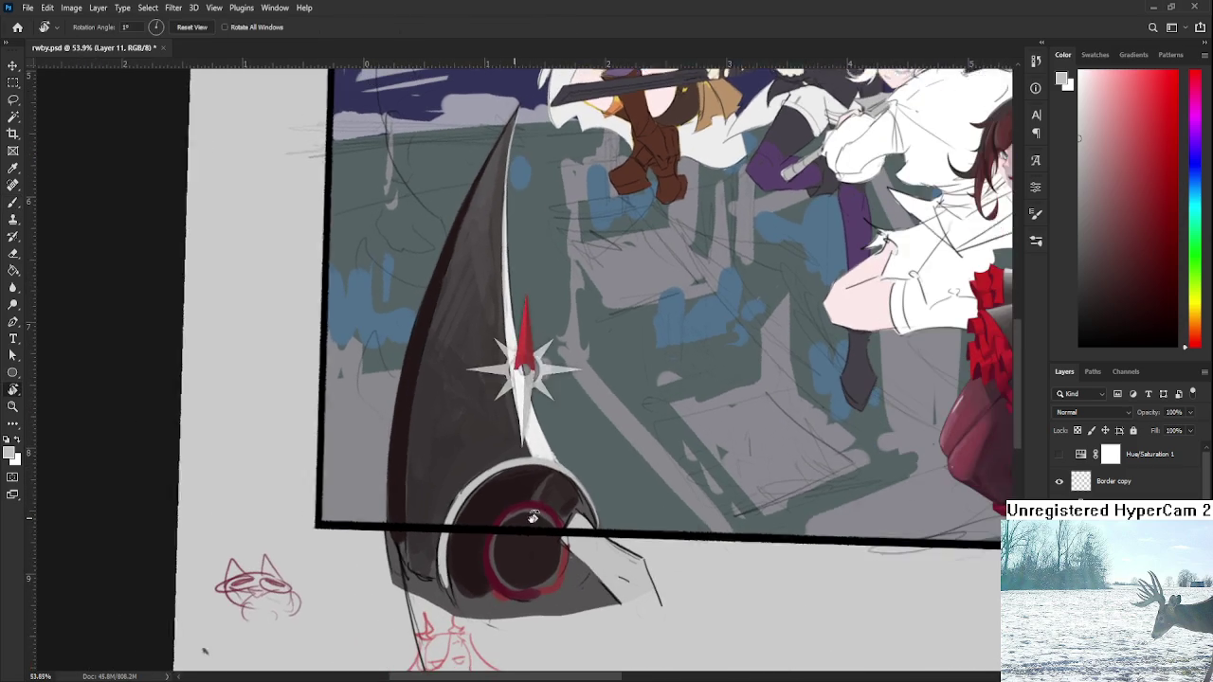
left_click_drag(483, 559, 518, 538)
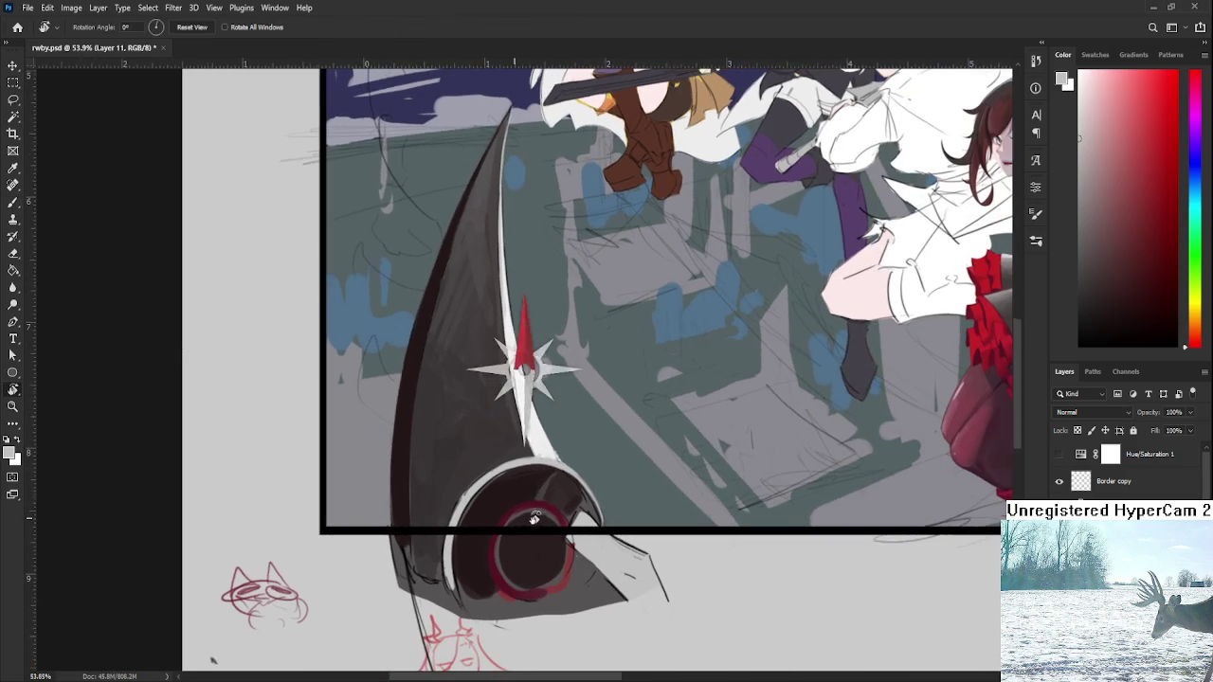
left_click(503, 554, "alt")
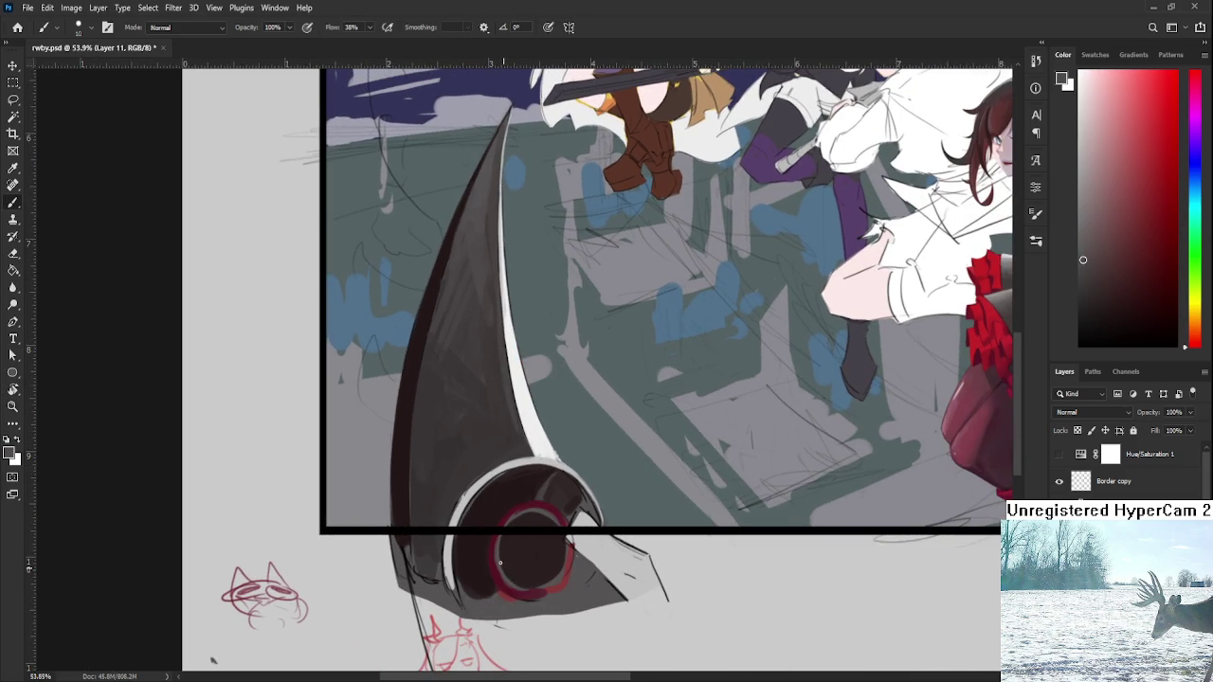
left_click(474, 505, "alt")
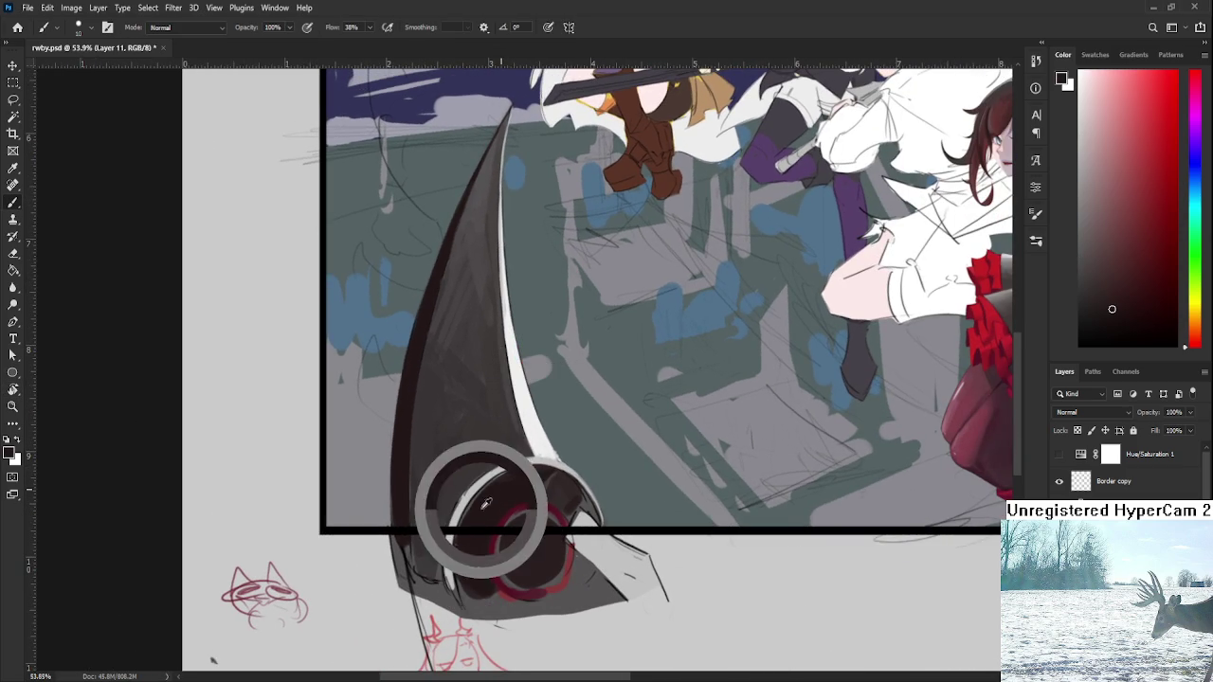
- Tilt the view about 13 degrees and paint a larger white highlight along the hub's rim
key("r")
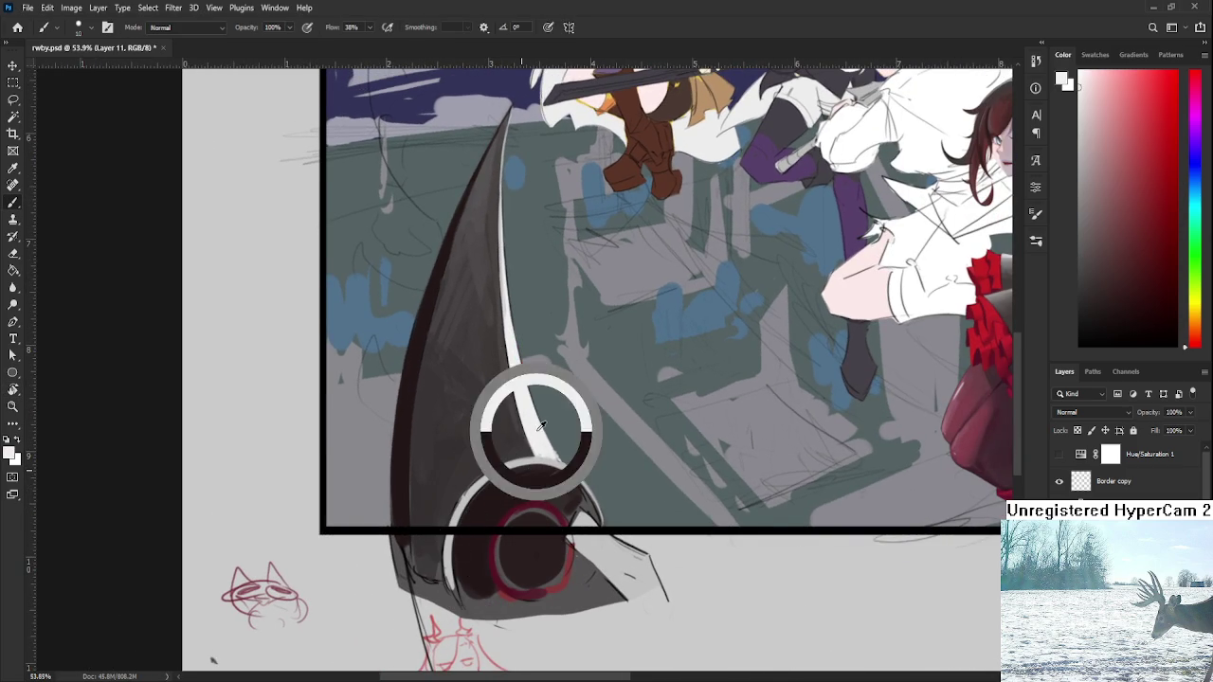
left_click_drag(505, 497, 510, 506)
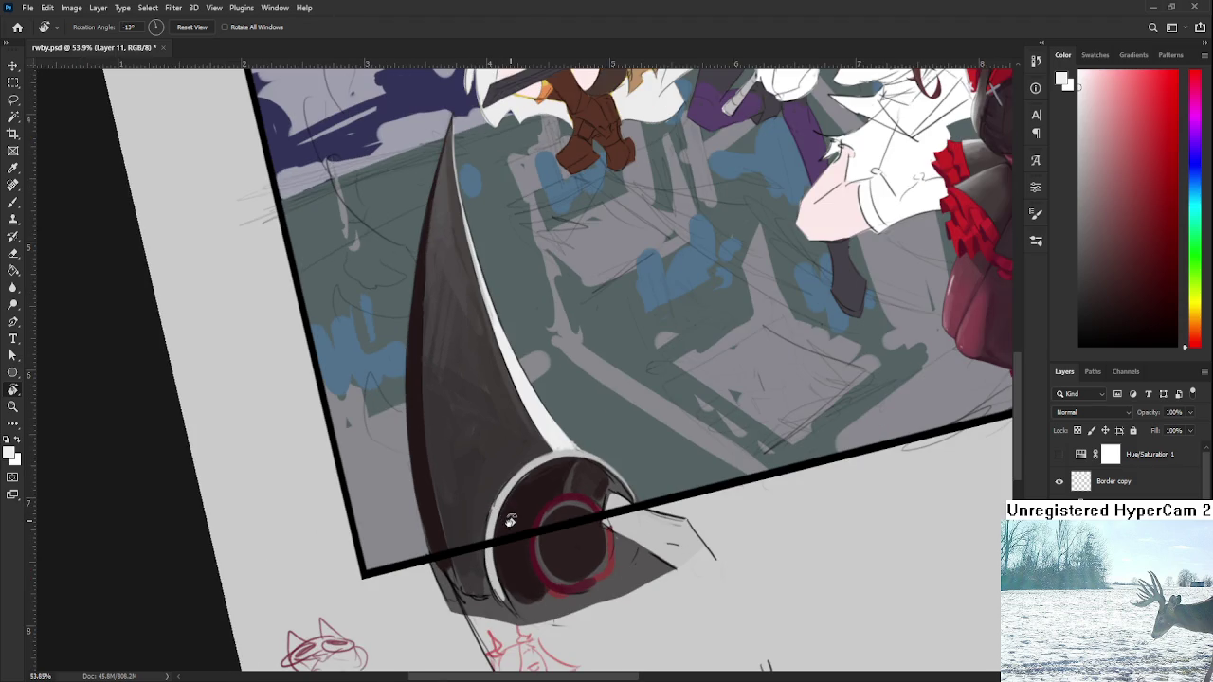
key("b")
key("bracketright")
key("bracketright")
left_click_drag(506, 487, 490, 547)
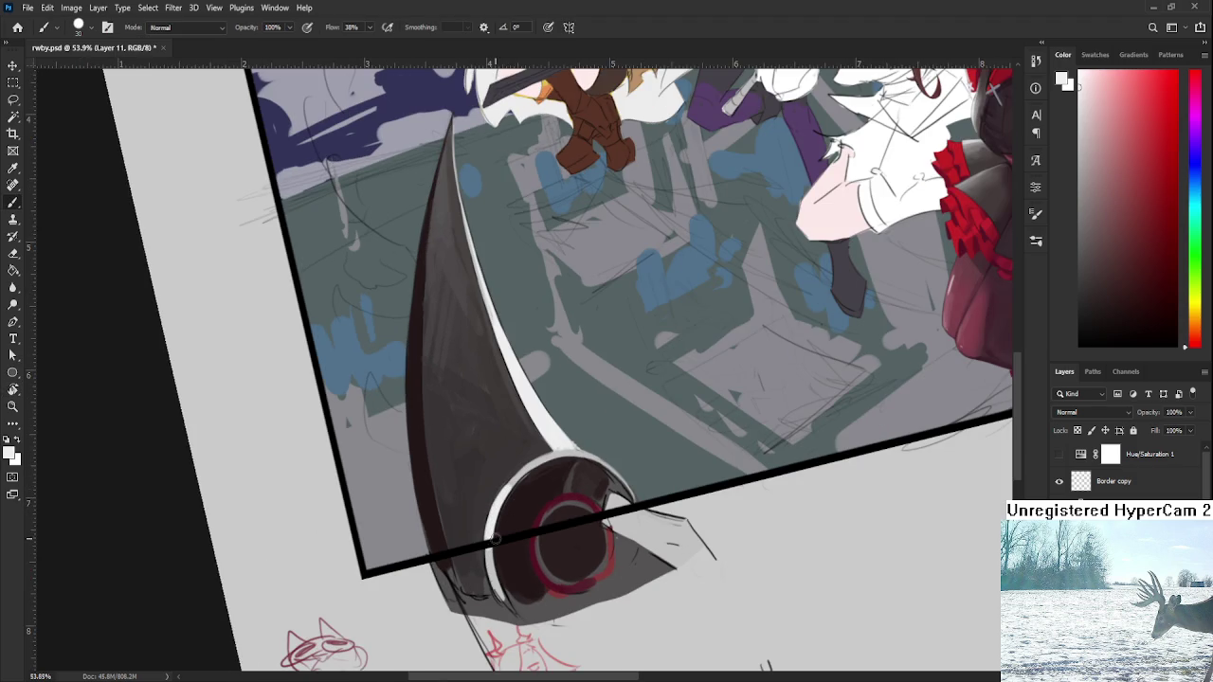
left_click(498, 489, "alt")
left_click(517, 477, "alt")
- Zoom out to about 25% and reset the canvas rotation to 0° to view the whole scene
left_click(535, 453, "alt")
scroll(535, 453, "down", 5)
key("r")
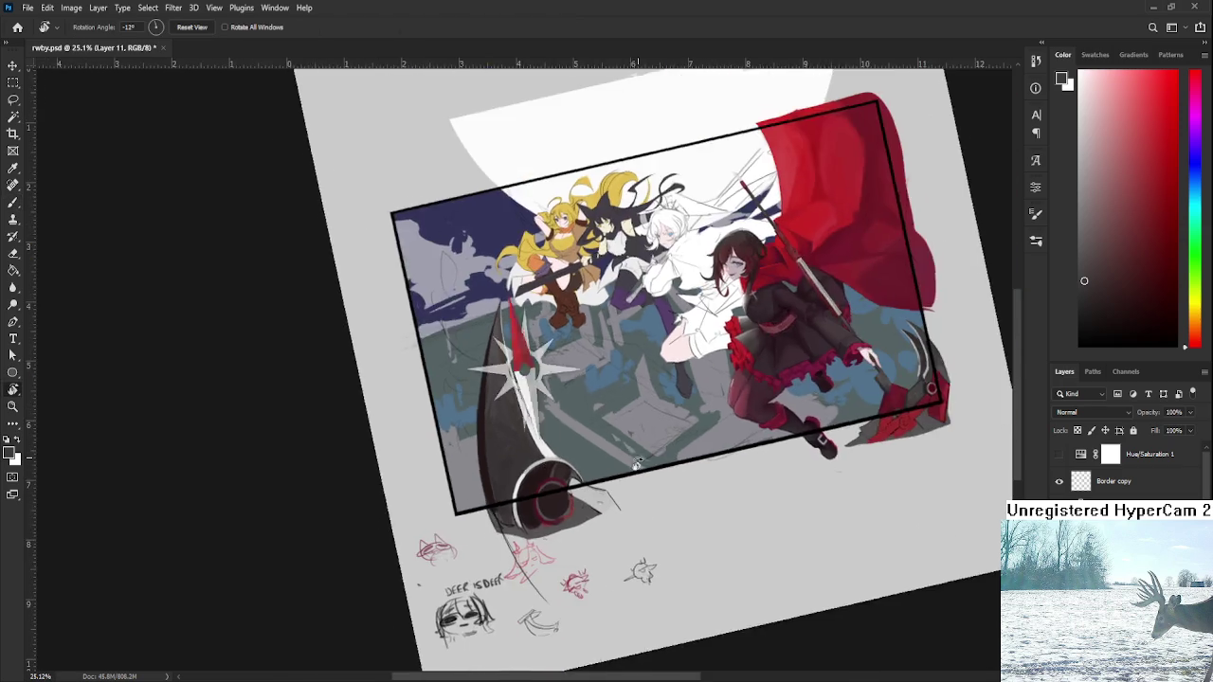
key("Escape")
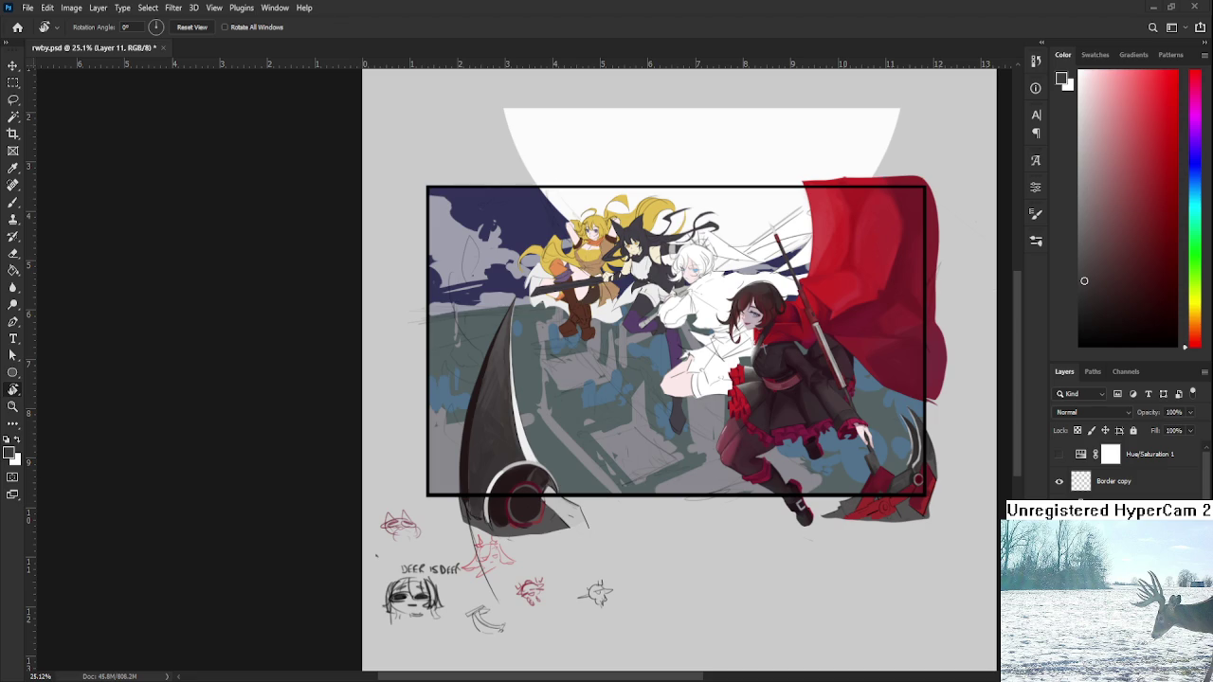
scroll(521, 437, "up", 5)
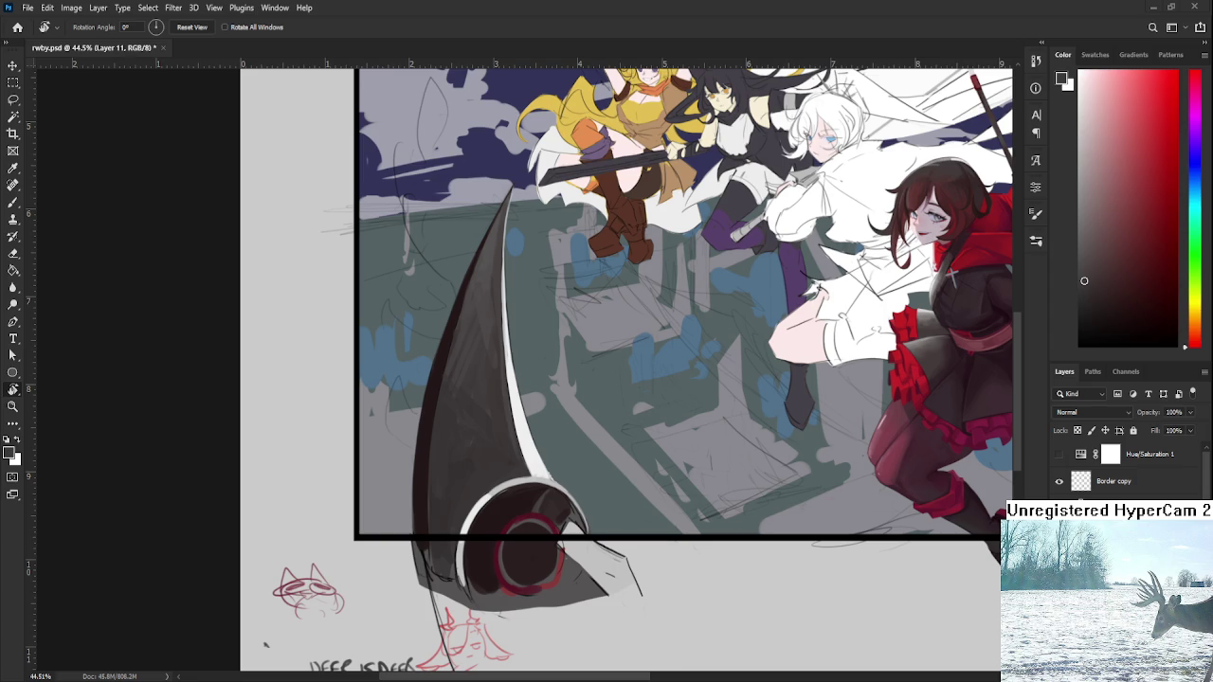
- Sample the dark scythe, then paint a near-white highlight extending the blade's rim
key("b")
left_click(492, 486, "alt")
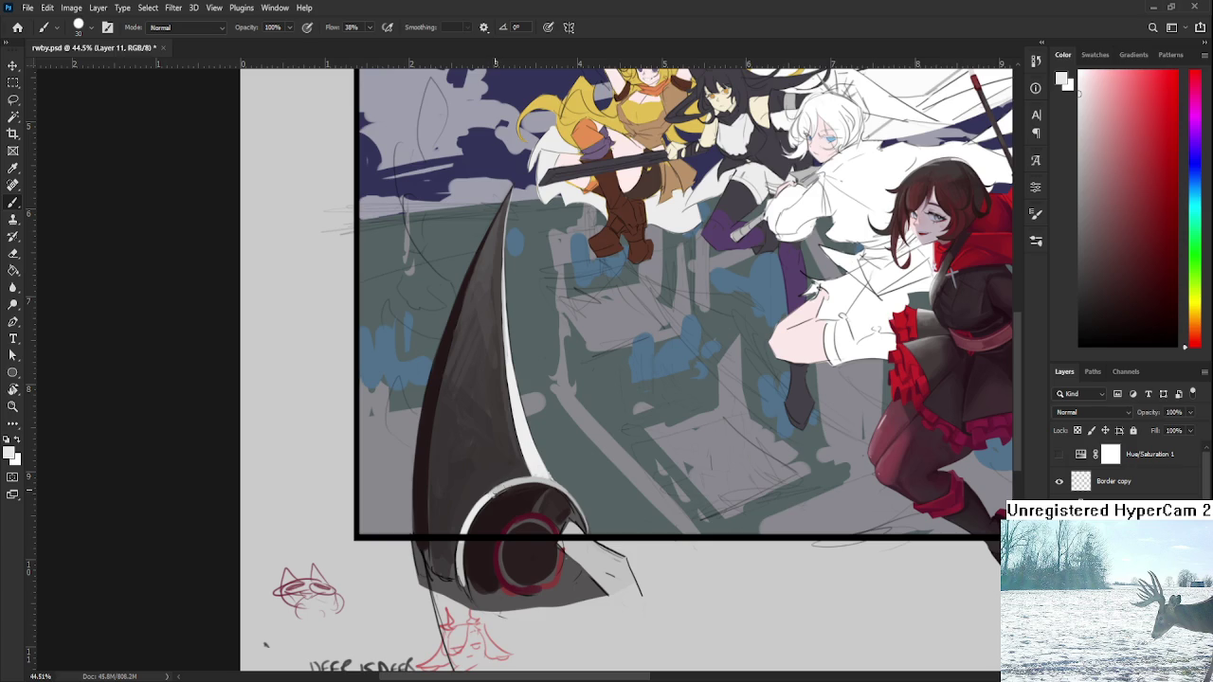
left_click(510, 471, "alt")
left_click(489, 494, "alt")
left_click(497, 486, "alt")
left_click_drag(498, 486, 528, 480)
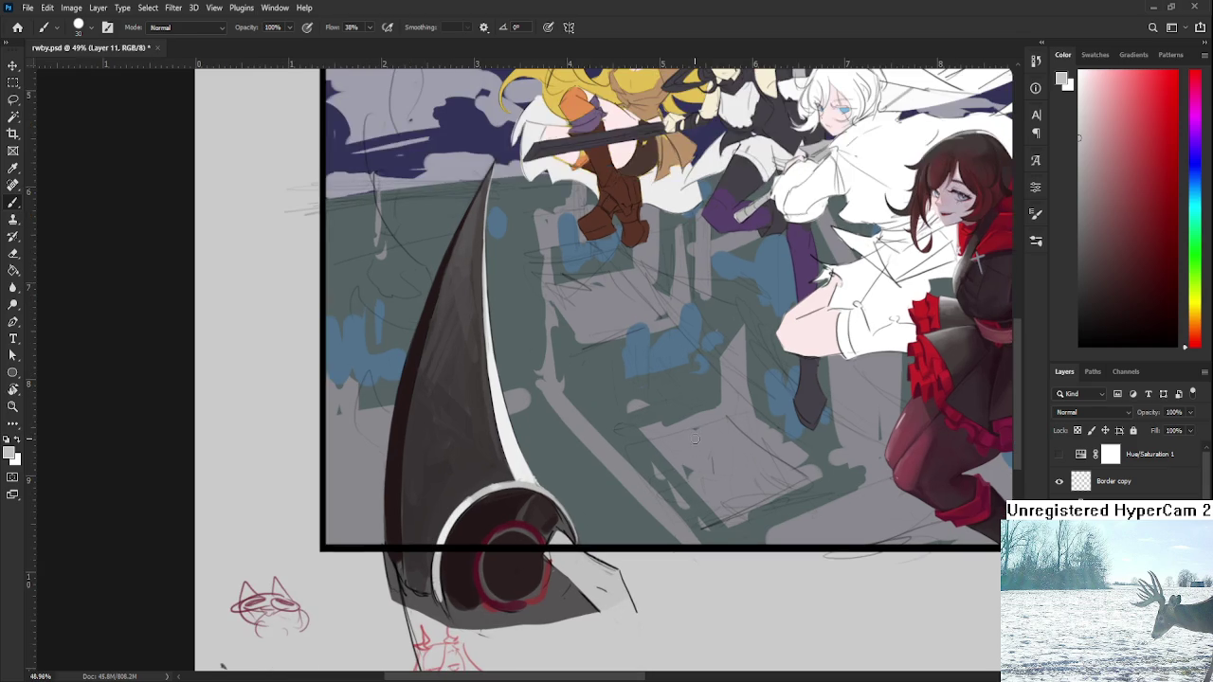
- Shrink the brush to size 15 and erase to thin the blade's white edge highlight
scroll(694, 433, "up", 2)
left_click_drag(651, 494, 631, 512)
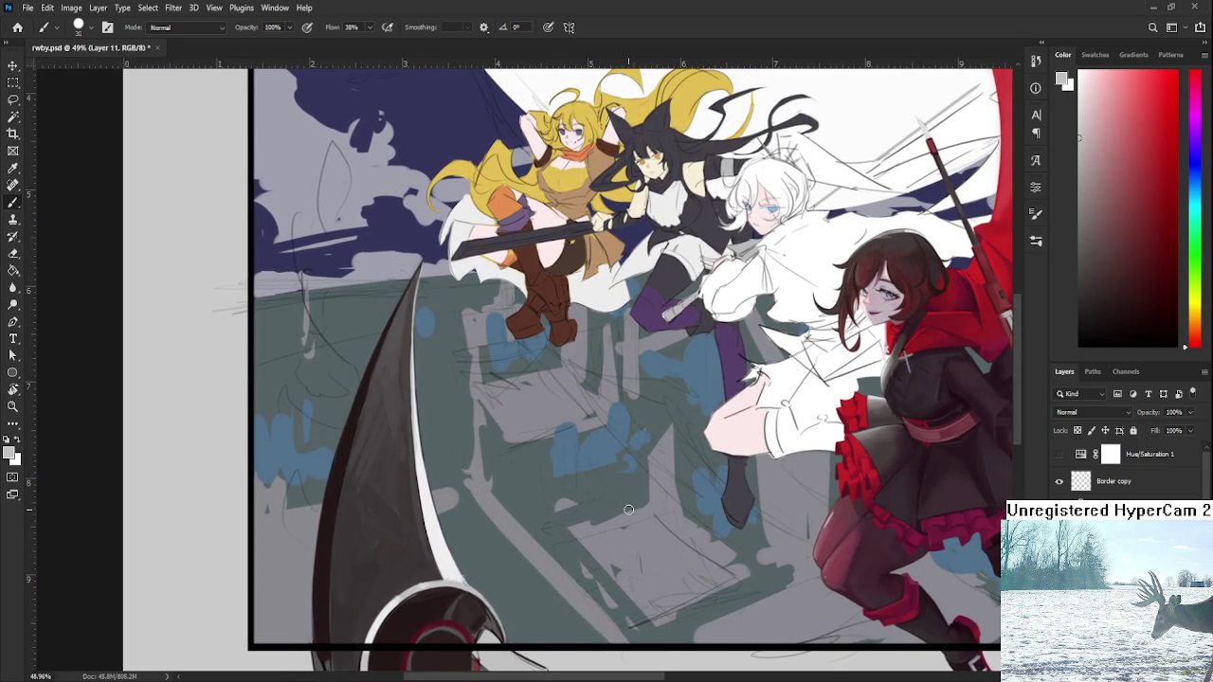
scroll(630, 512, "down", 2)
scroll(577, 510, "up", 1)
scroll(523, 510, "up", 1)
scroll(483, 474, "up", 1)
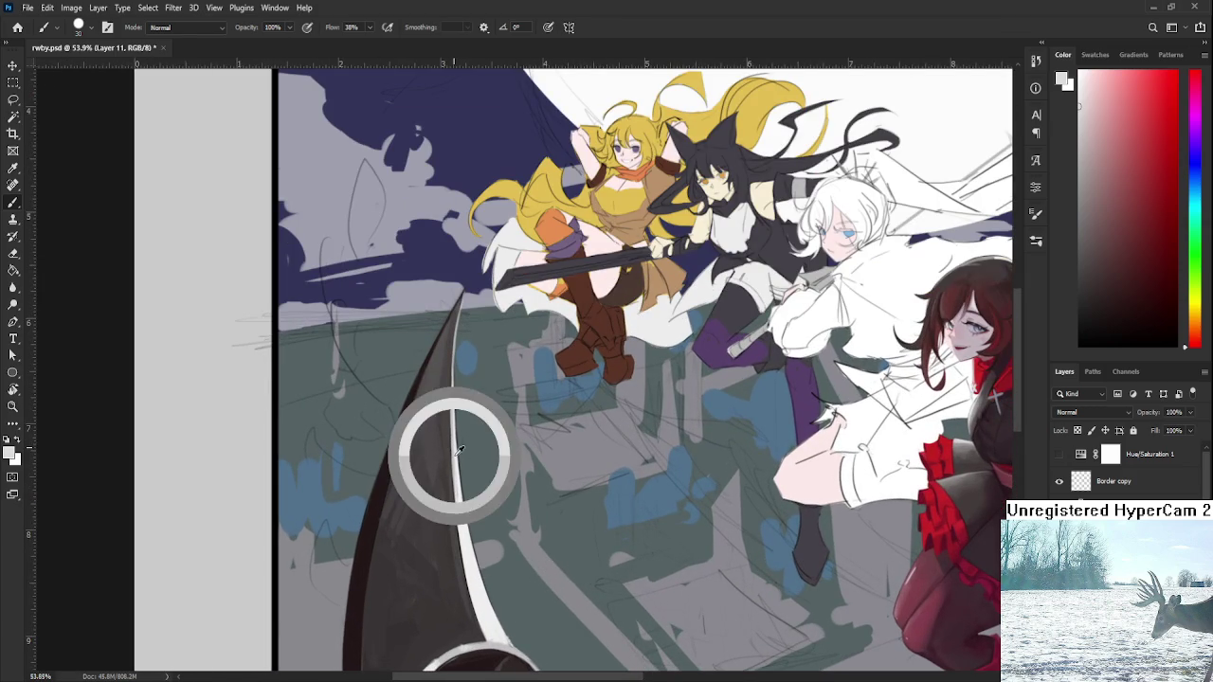
key("bracketleft")
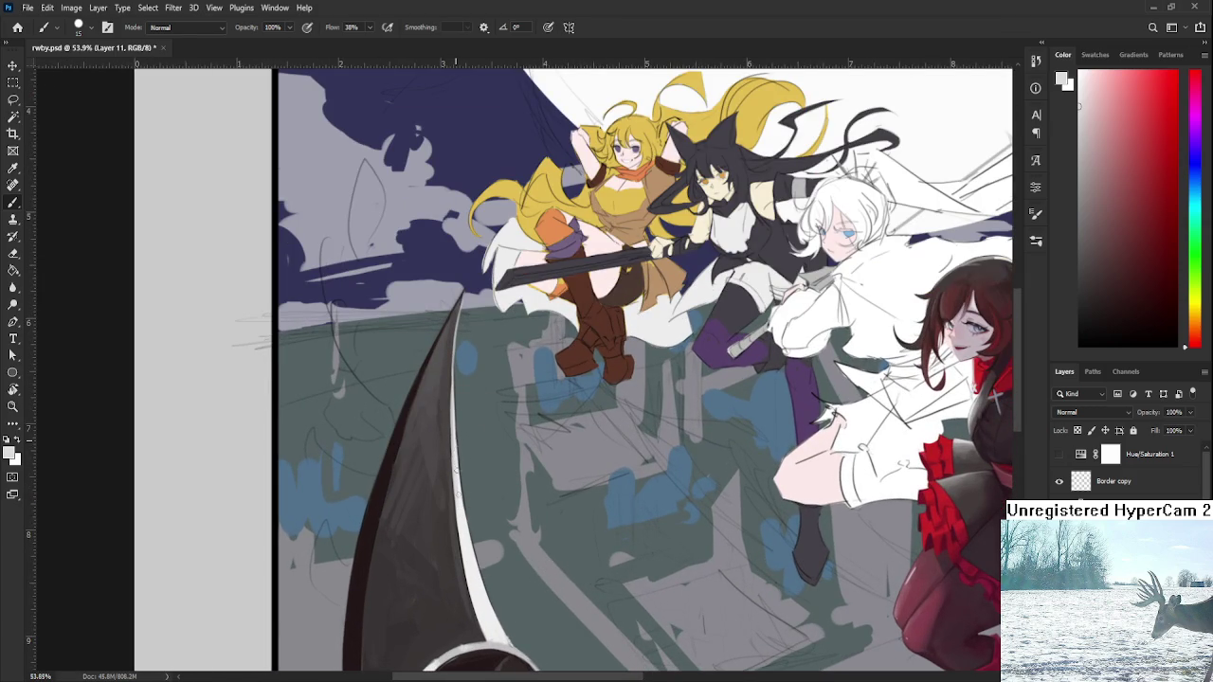
key("e")
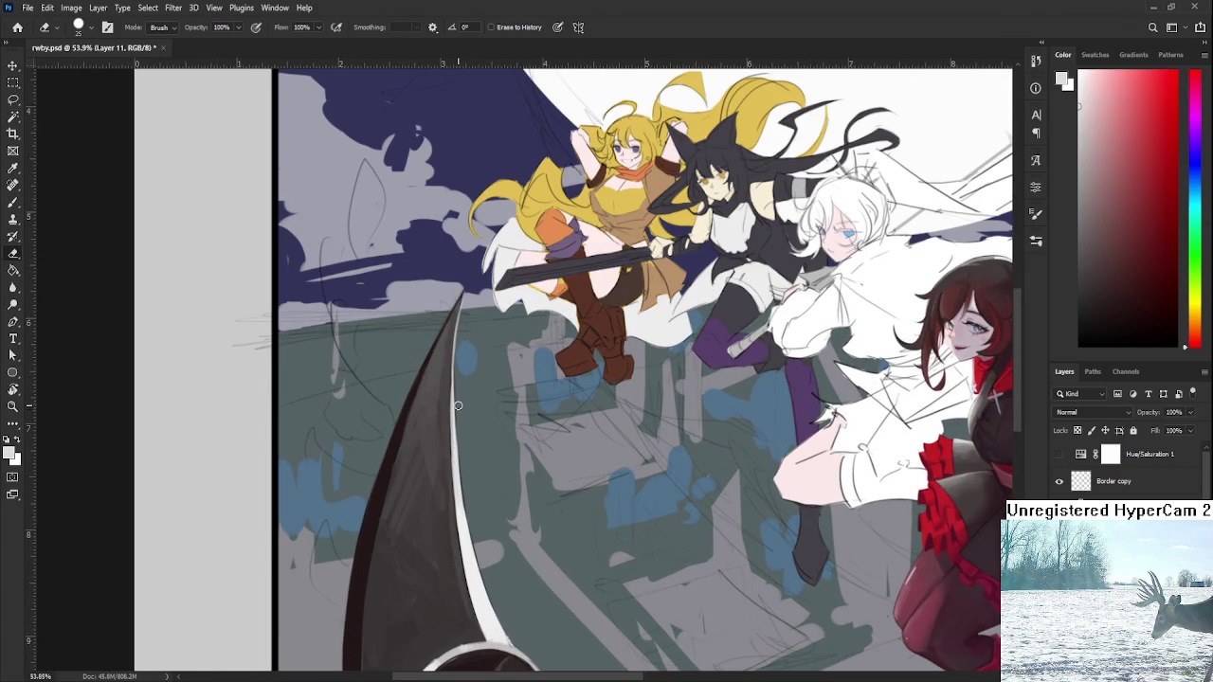
left_click_drag(457, 403, 474, 536)
left_click_drag(489, 562, 496, 405)
key("b")
- Sample blade tones and paint a light grey stroke along the blade edge
left_click(460, 439, "alt")
left_click(474, 444, "alt")
left_click(501, 445, "alt")
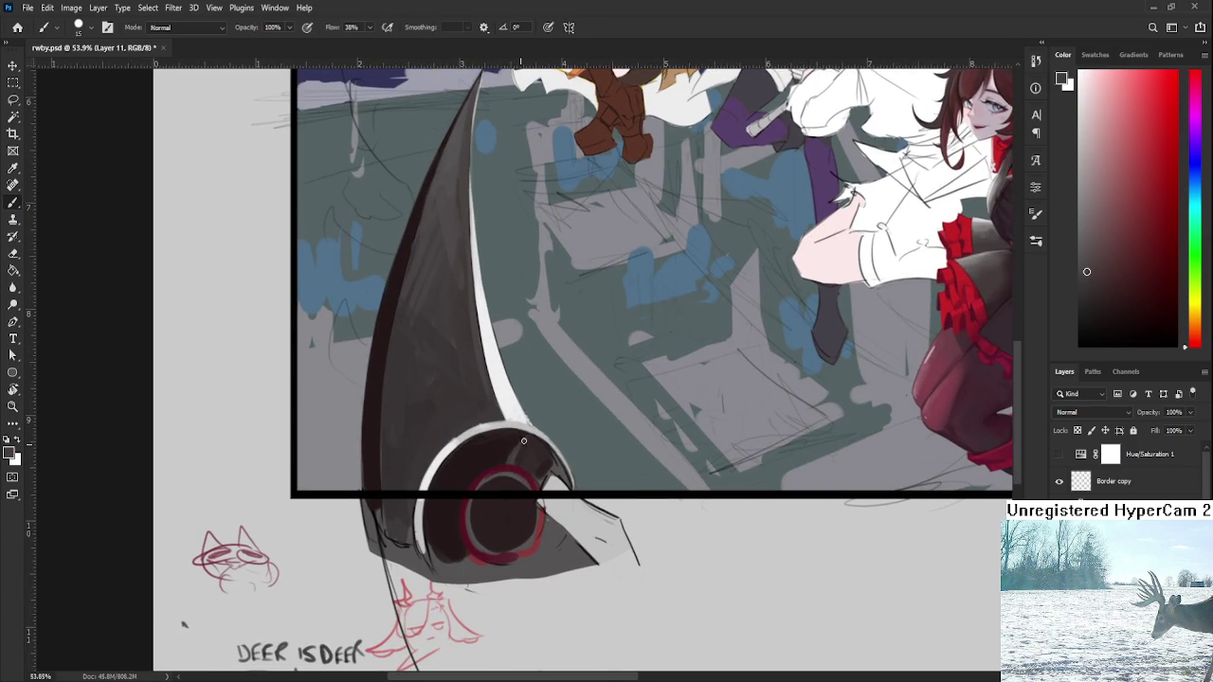
left_click(552, 460, "alt")
left_click(543, 453, "alt")
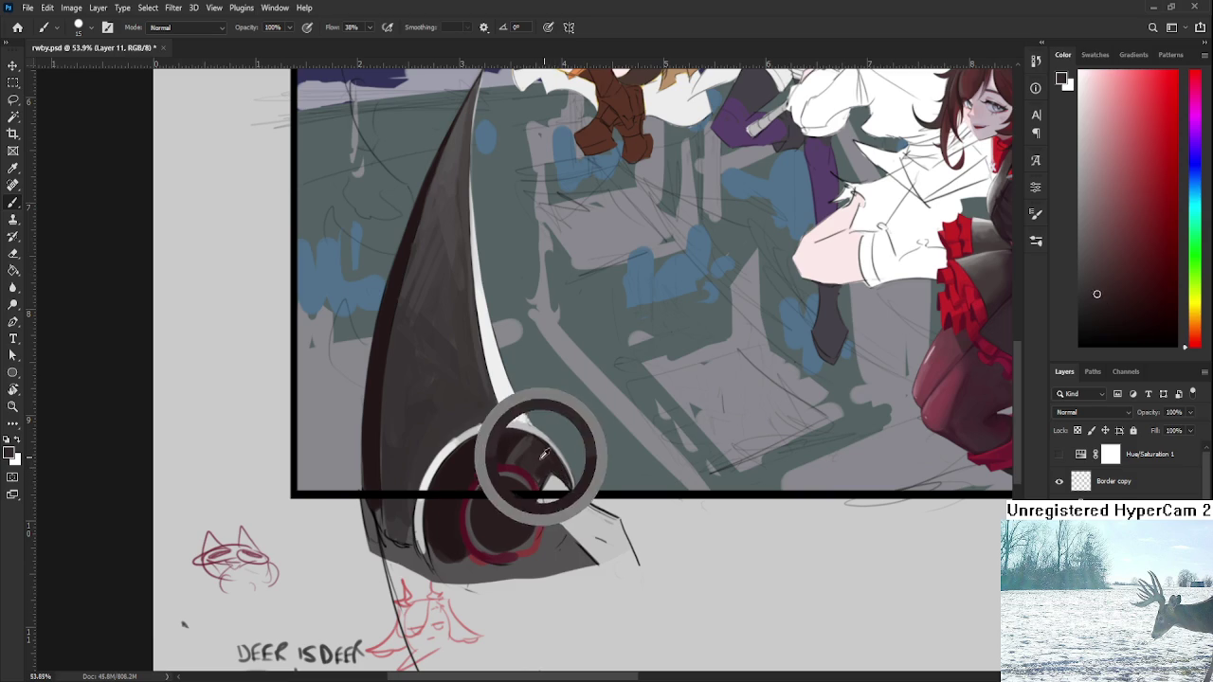
left_click(545, 447, "alt")
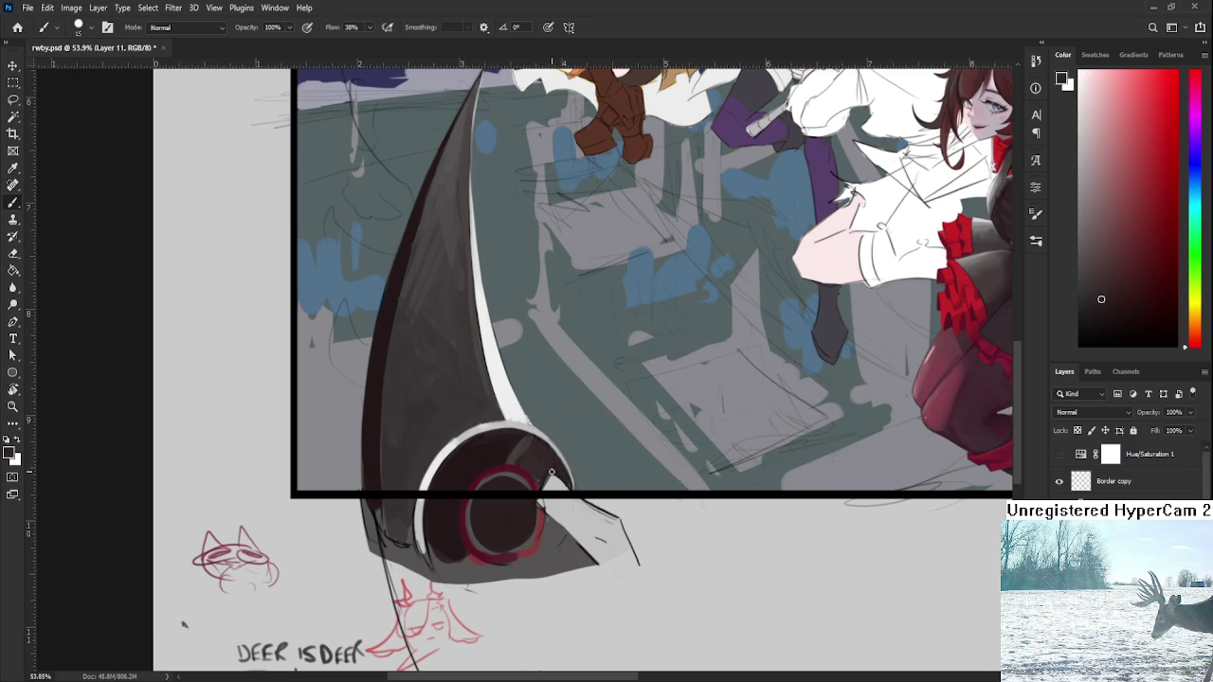
left_click(538, 497, "alt")
left_click_drag(540, 488, 552, 477)
left_click(551, 461, "alt")
left_click(548, 455, "alt")
- Pan across to Ruby's collar and sample a dark blue-grey from the canvas
scroll(512, 474, "up", 5)
scroll(512, 474, "left", 2)
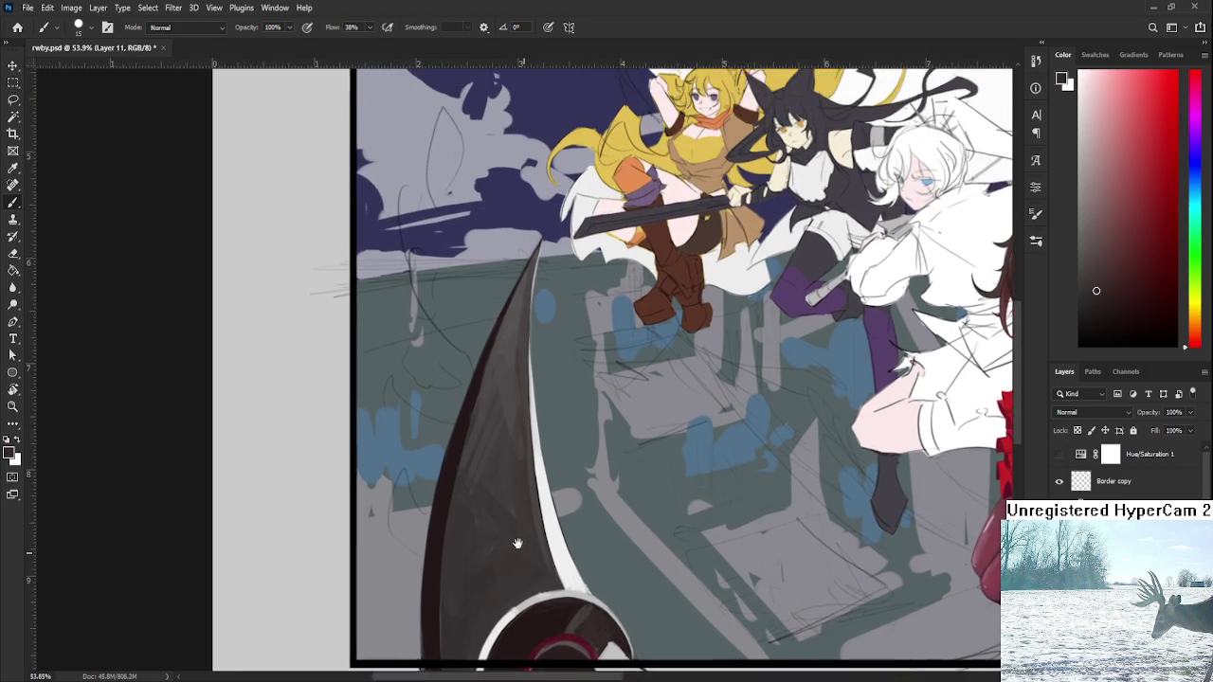
scroll(507, 432, "down", 5)
scroll(540, 398, "down", 3)
scroll(572, 366, "down", 3)
scroll(606, 388, "up", 5)
scroll(720, 436, "left", 2)
scroll(784, 461, "up", 5)
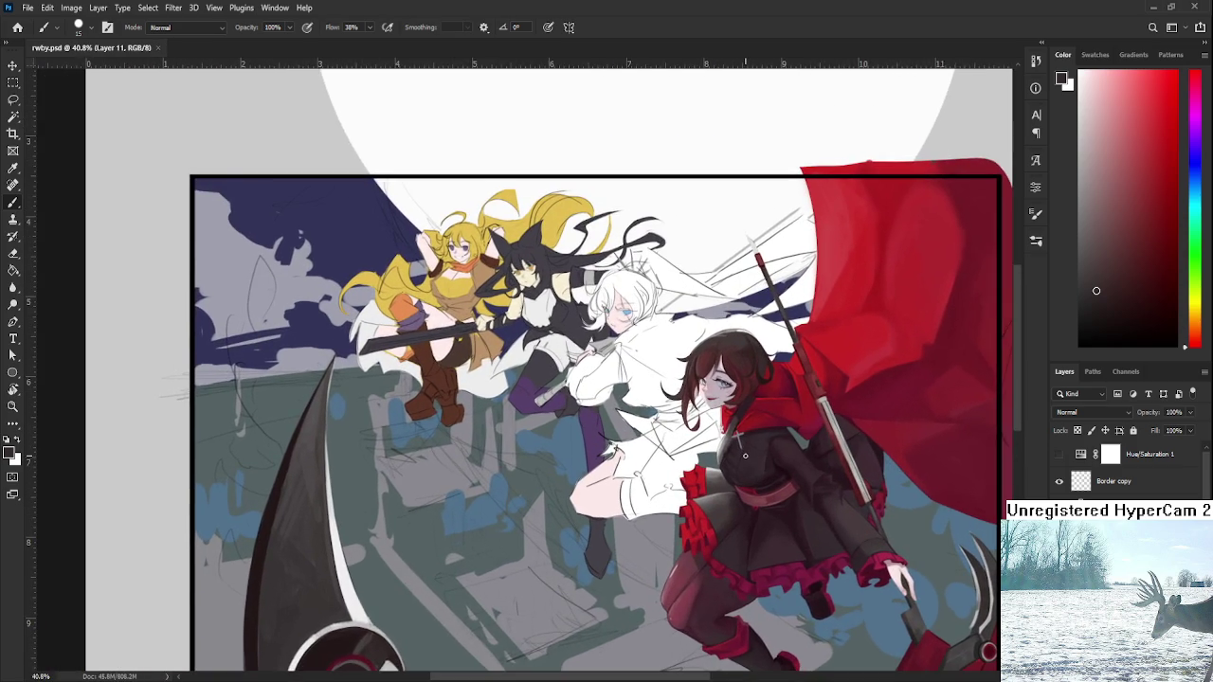
scroll(745, 455, "up", 3)
scroll(710, 456, "up", 3)
scroll(673, 457, "up", 3)
scroll(635, 458, "up", 3)
left_click(620, 455, "alt")
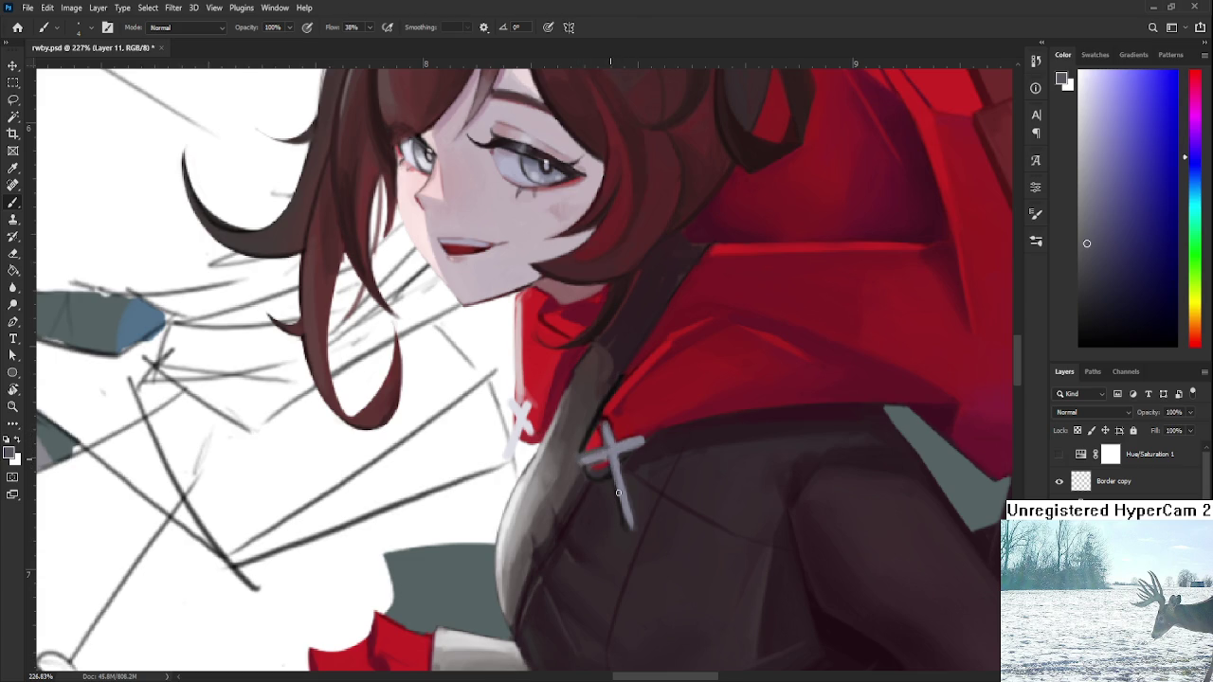
- Sample colours around the chest cross, then lasso it and copy it to Layer 26
left_click(619, 470, "alt")
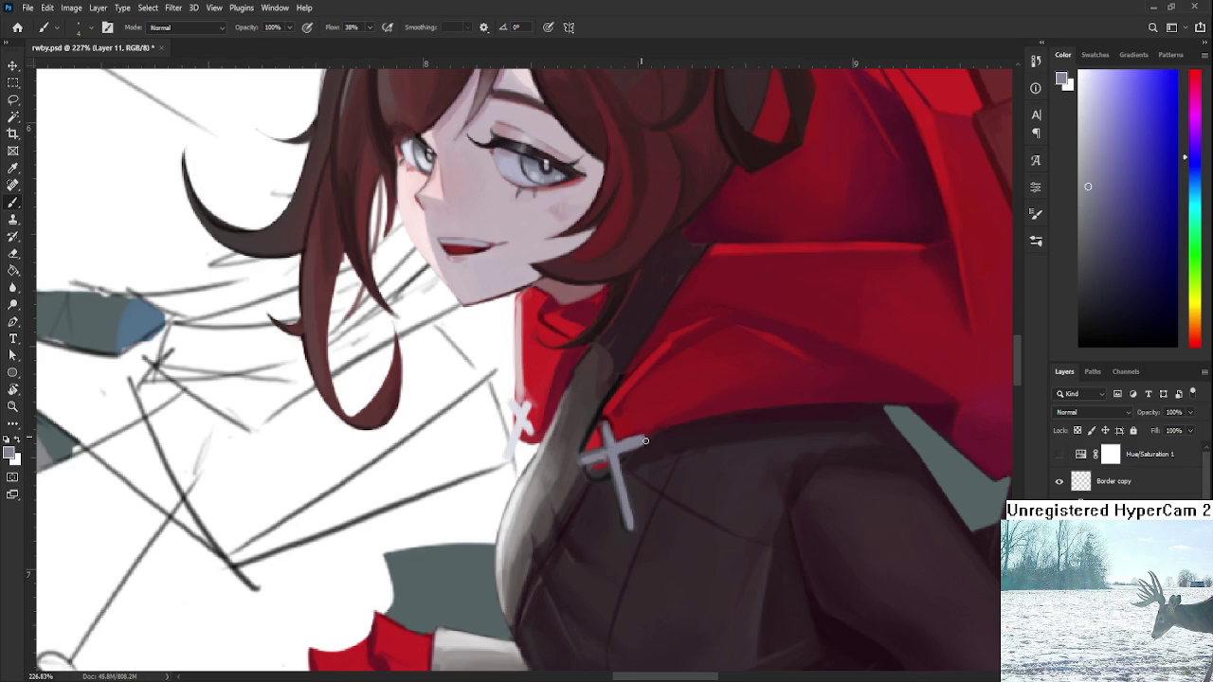
left_click(636, 432, "alt")
left_click(625, 455, "alt")
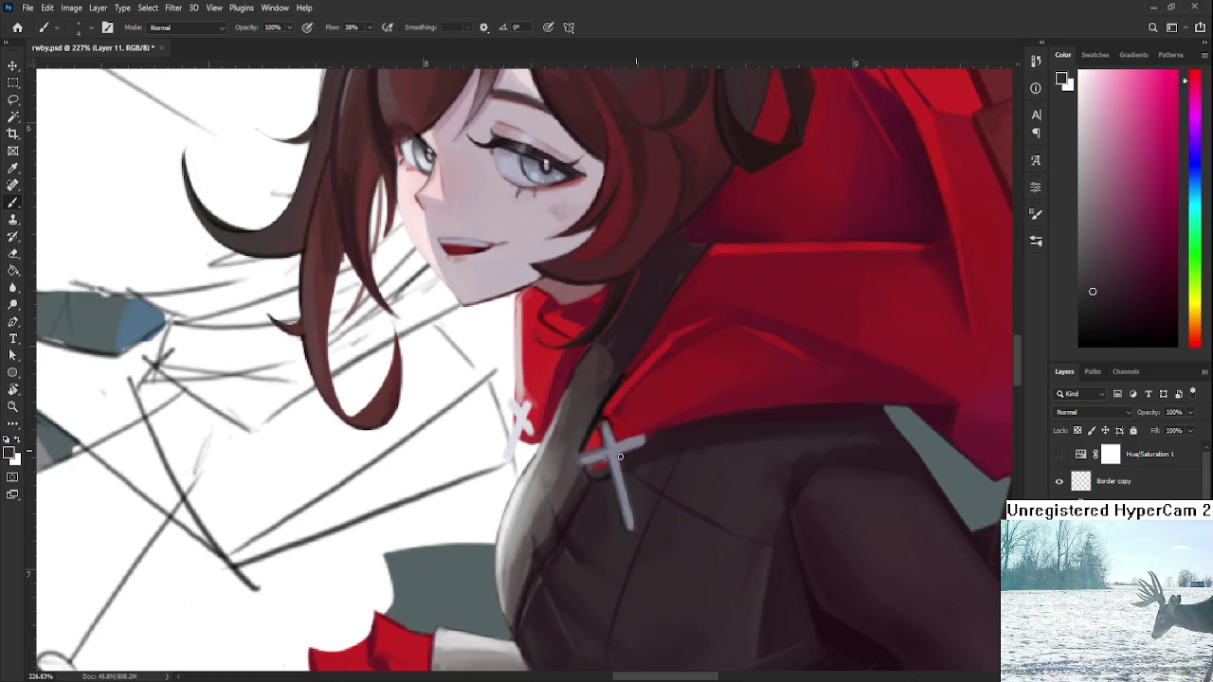
left_click(648, 440, "alt")
left_click(630, 452, "alt")
left_click(642, 438, "alt")
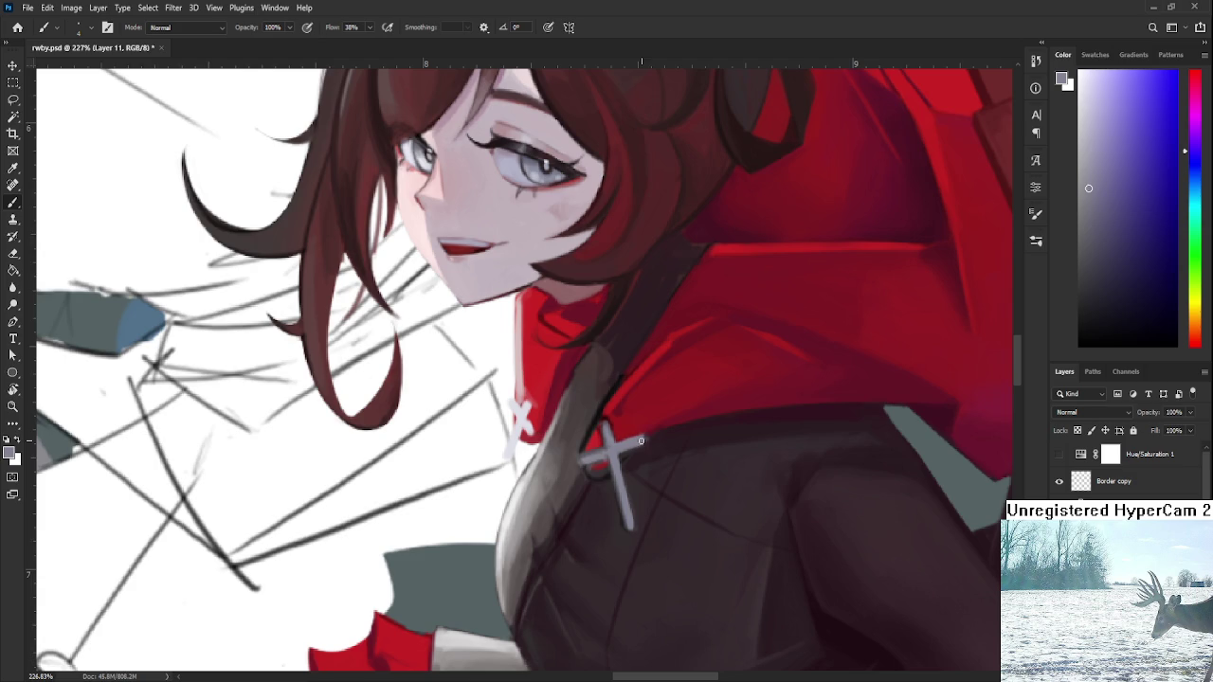
key("l")
left_click_drag(694, 488, 758, 493)
key("ctrl+j")
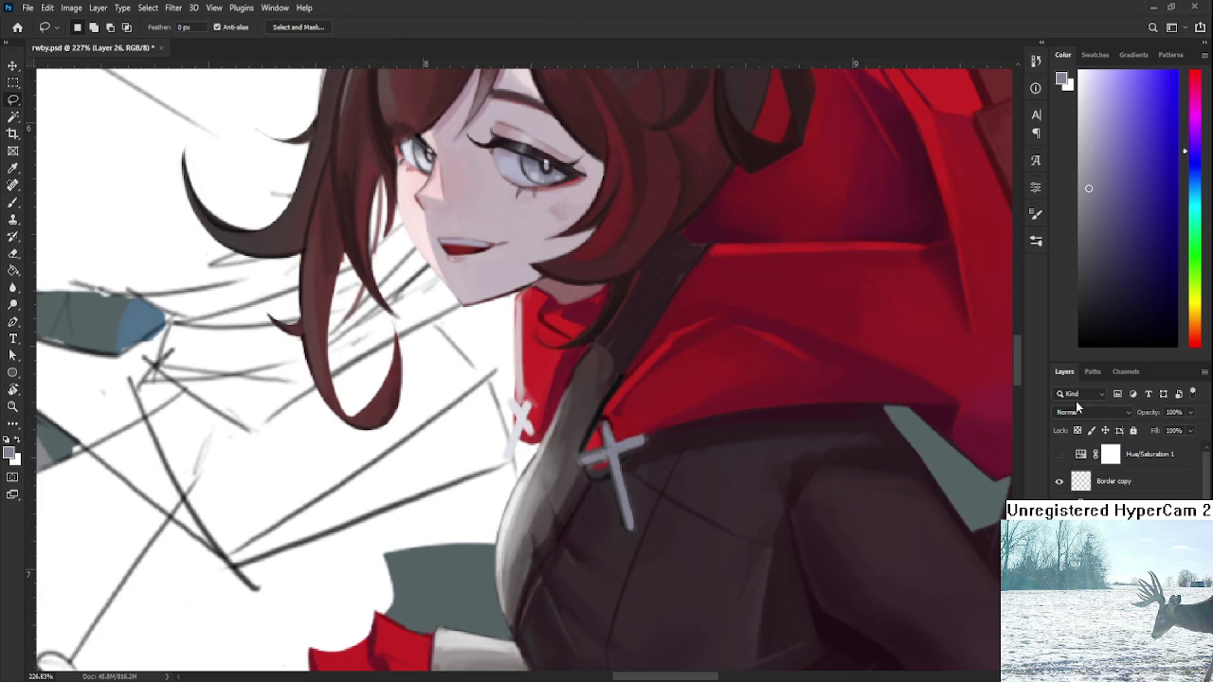
key("b")
- Make Layer 10 the working layer and set the paint colour to pure white
left_click(538, 404, "ctrl")
left_click(536, 406, "alt")
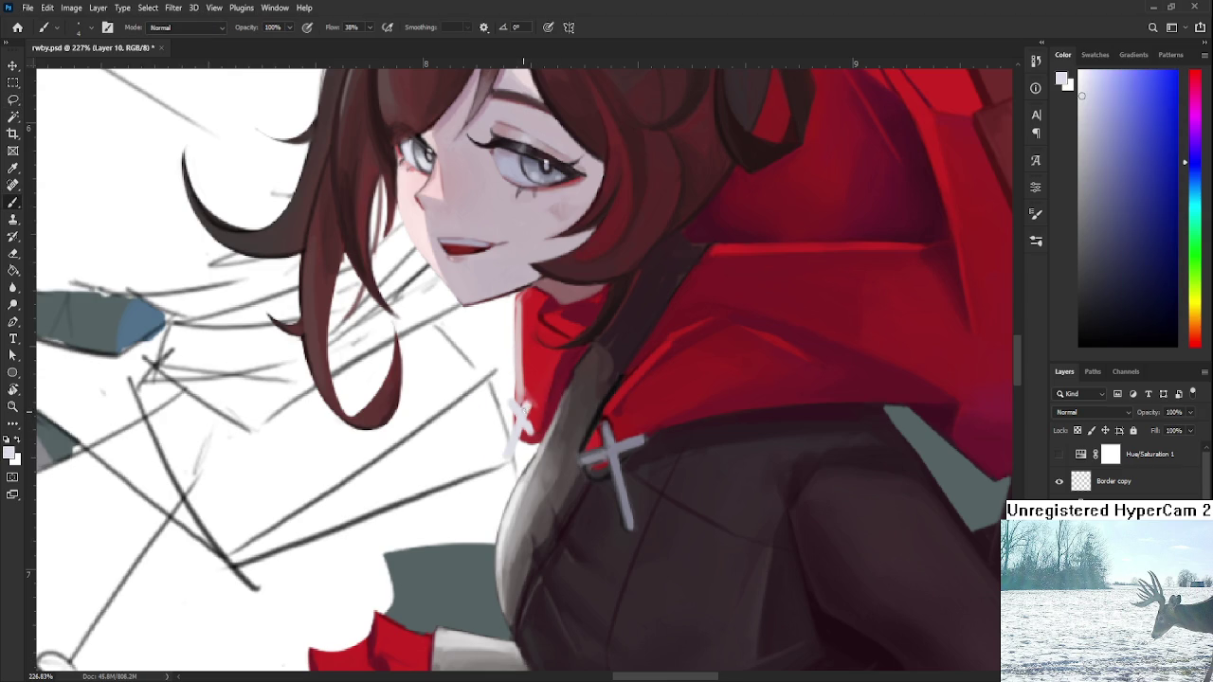
left_click(536, 405, "alt")
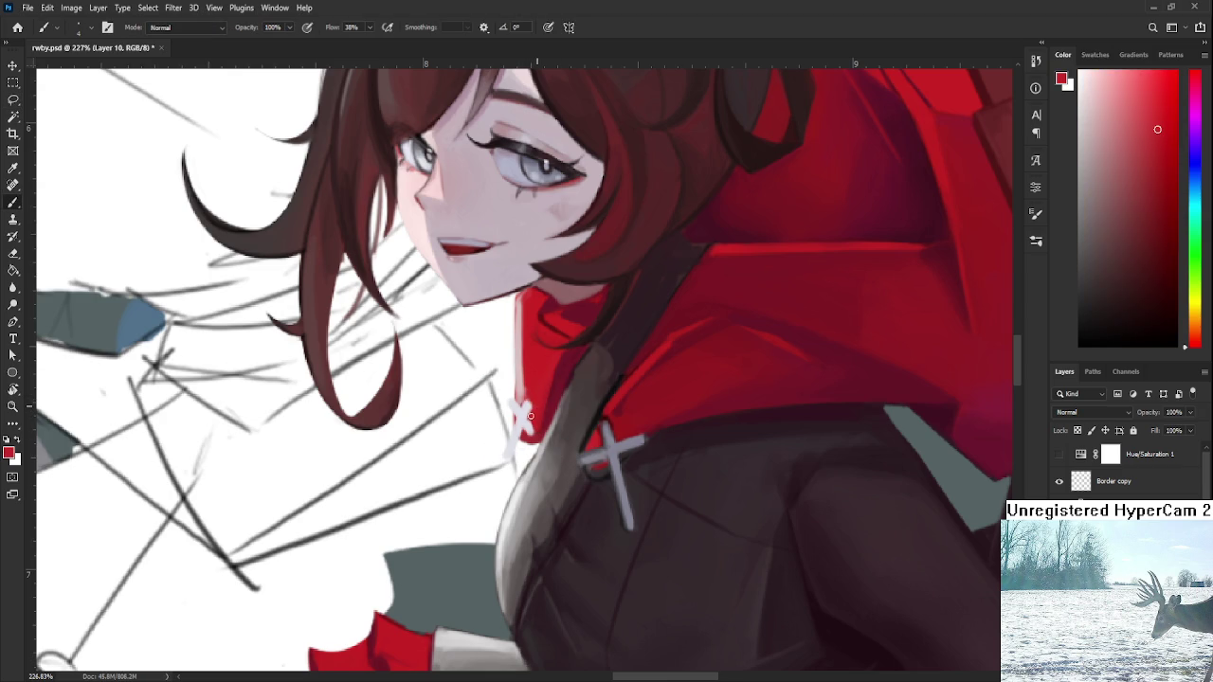
left_click(523, 416, "alt")
left_click(521, 416, "alt")
left_click(519, 415, "alt")
left_click(521, 417, "alt")
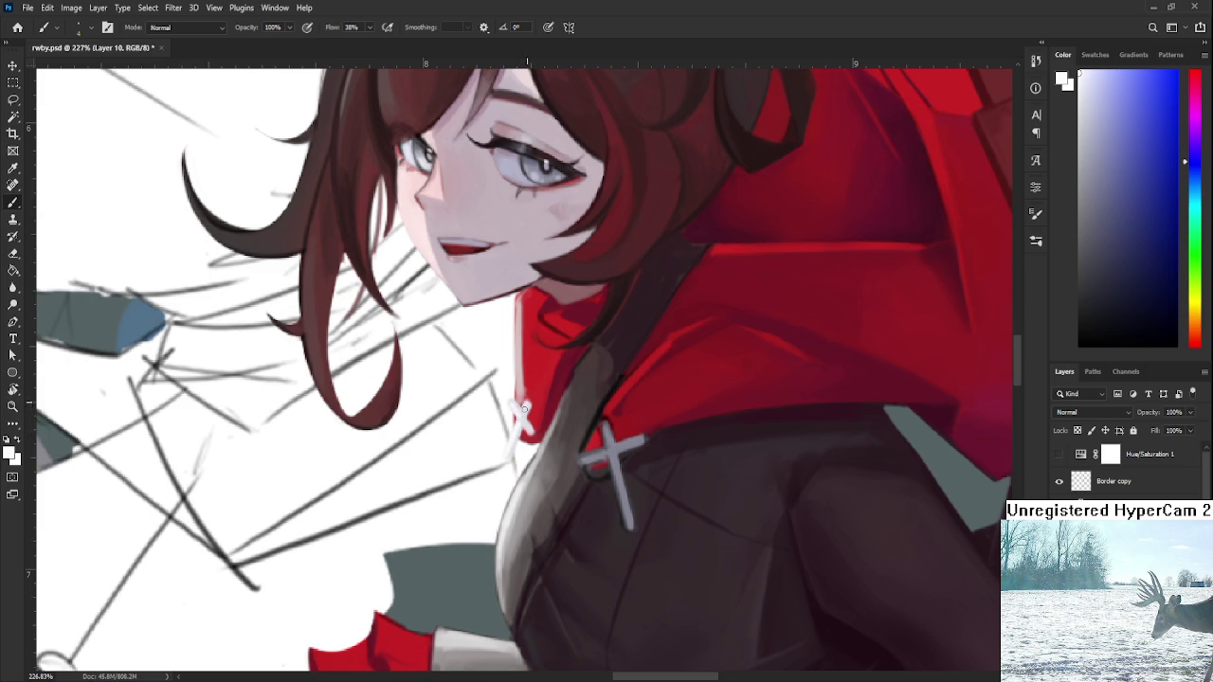
scroll(568, 446, "down", 3)
scroll(606, 426, "down", 2)
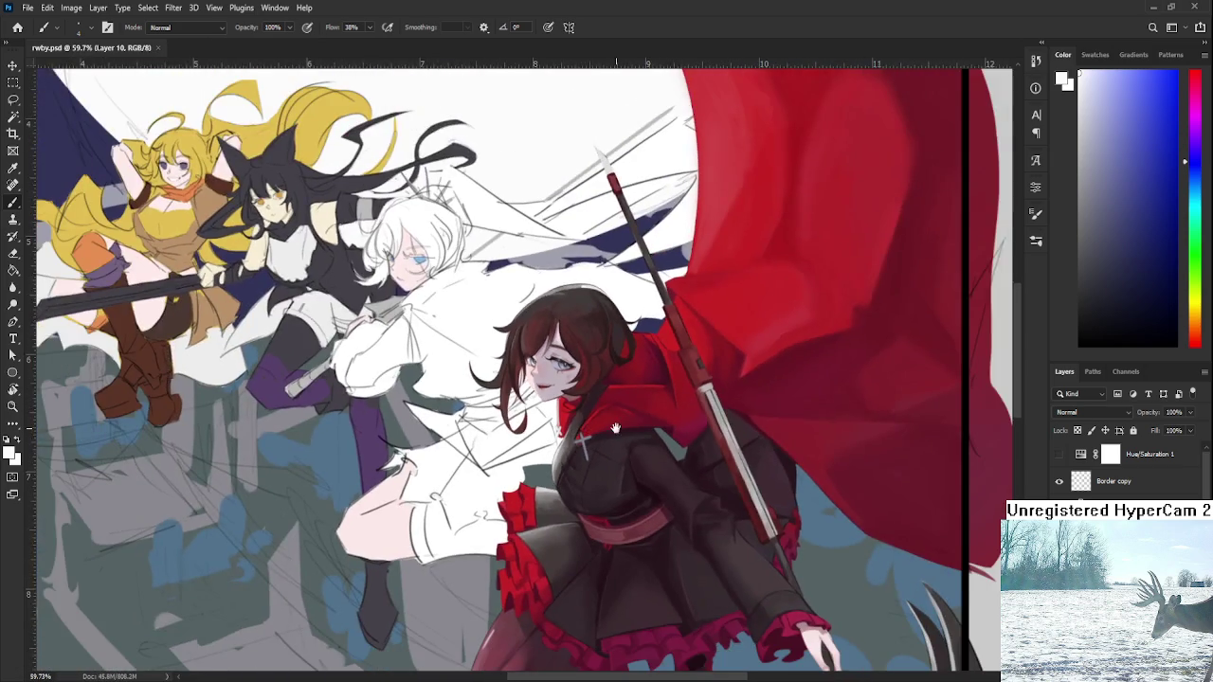
scroll(635, 409, "down", 3)
scroll(637, 397, "down", 1)
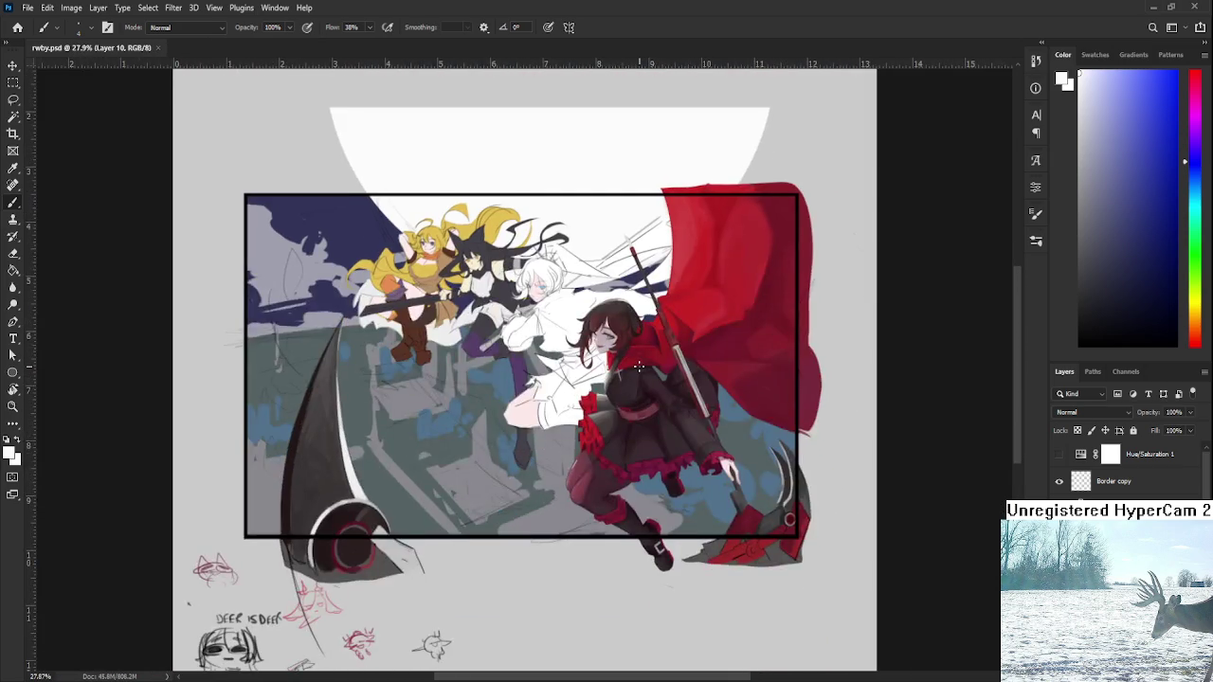
scroll(639, 367, "down", 1)
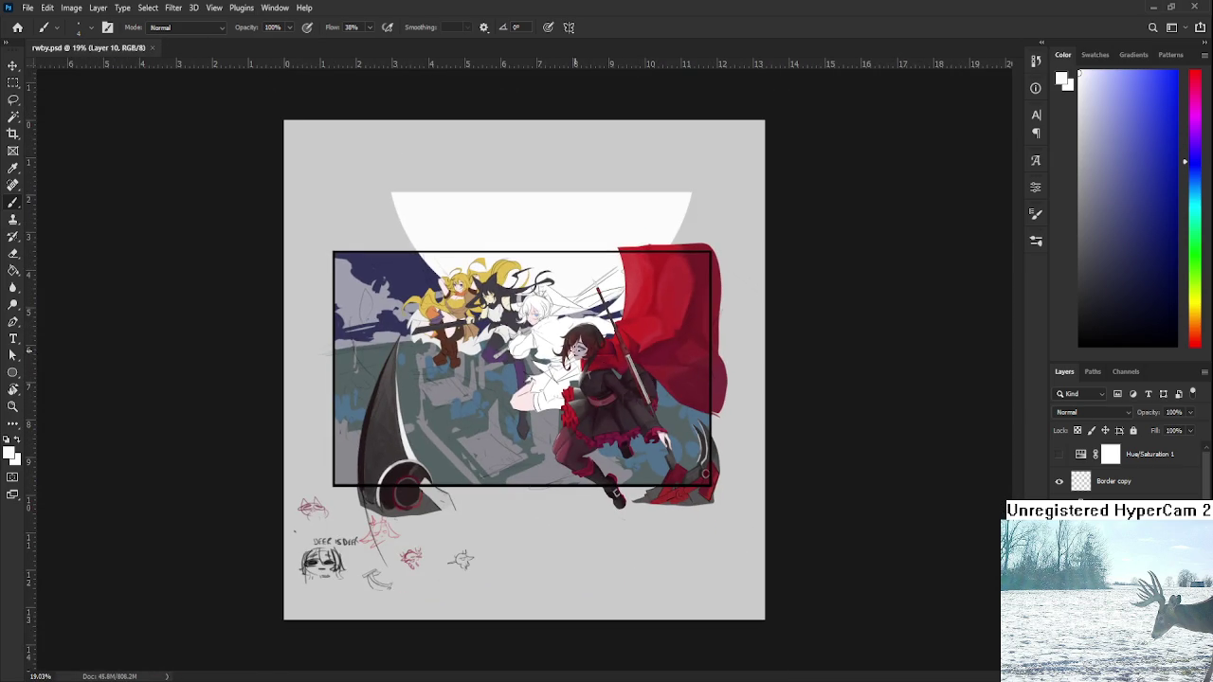
scroll(600, 357, "up", 2)
left_click_drag(568, 348, 661, 392)
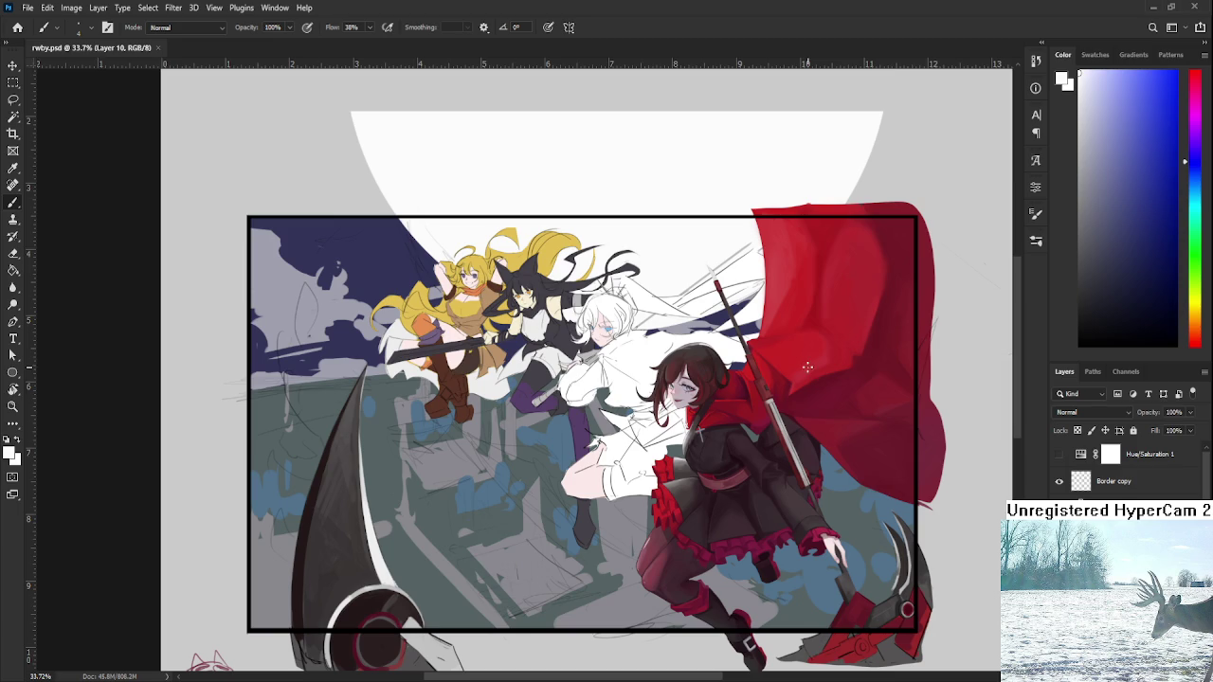
key("d")
- Hand-letter 'BRB.' in black with a size-20 brush above the framed scene
left_click(626, 176)
key("bracketright")
key("bracketright")
key("bracketright")
mouse_move(624, 154)
left_mouse_down()
mouse_move(631, 193)
mouse_move(687, 185)
left_mouse_up()
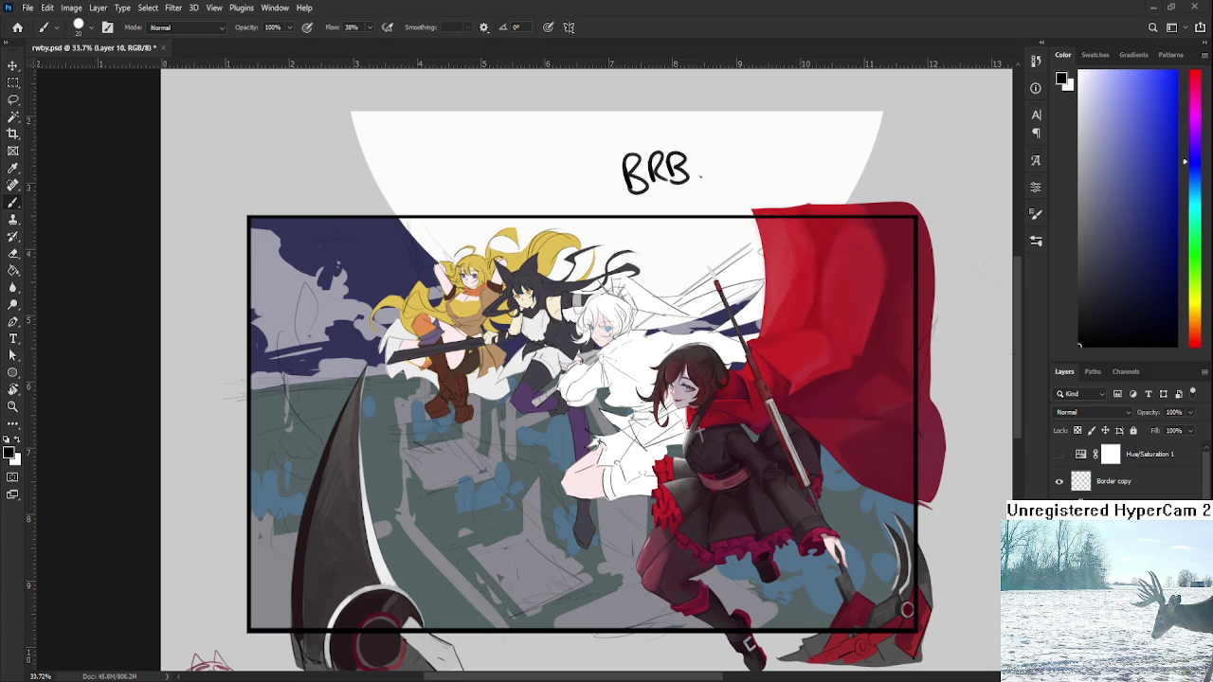
- Lasso the handwritten BRB note on the moon, delete it and deselect
key("l")
left_click_drag(728, 190, 725, 157)
key("Delete")
key("ctrl+d")
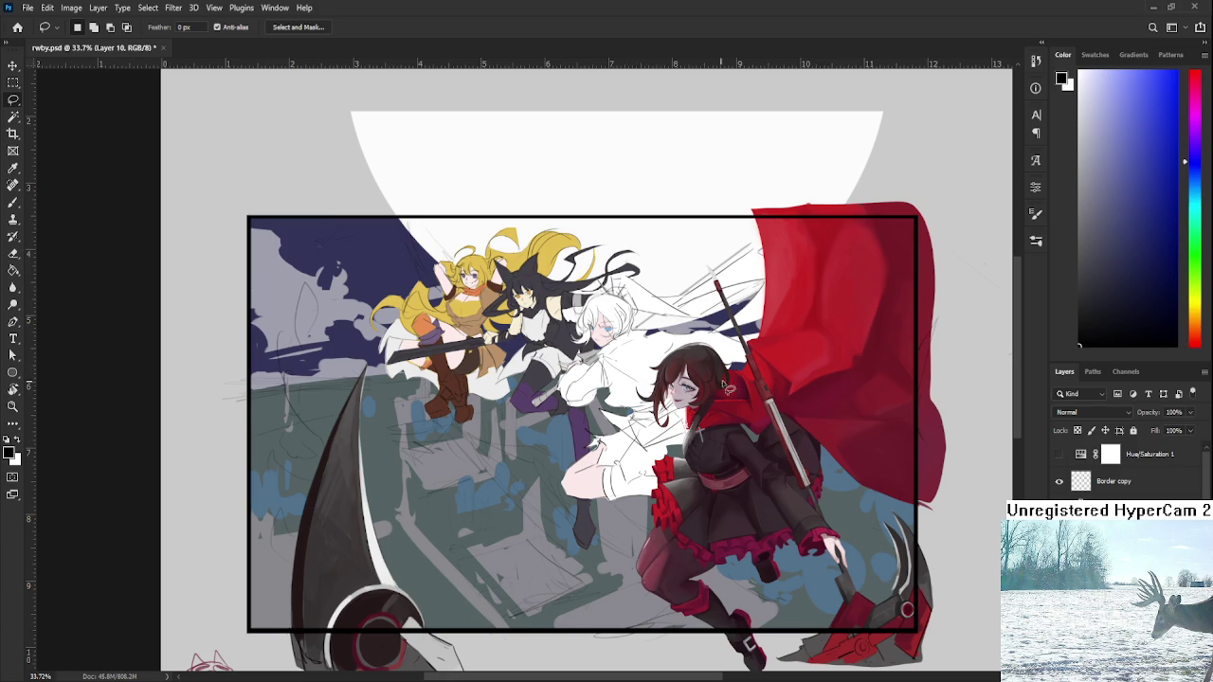
scroll(739, 414, "down", 2)
scroll(740, 418, "up", 3)
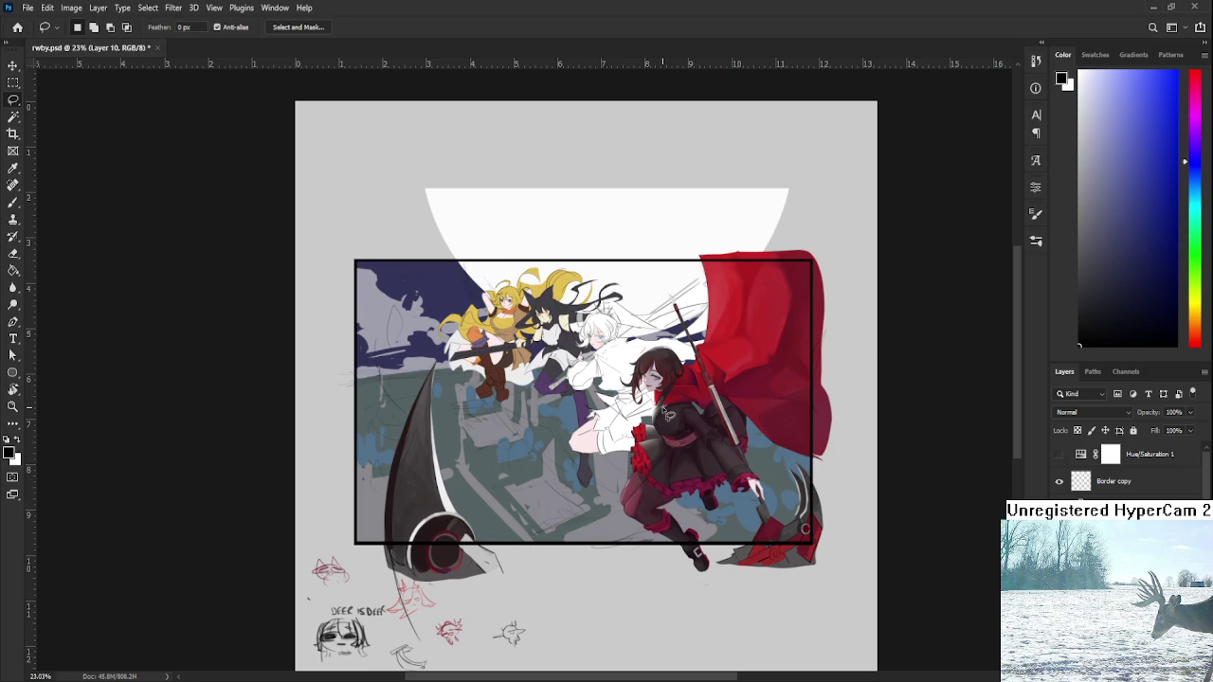
- Mirror the canvas horizontally to check the composition, then flip it back to normal
key("h")
scroll(658, 392, "up", 2)
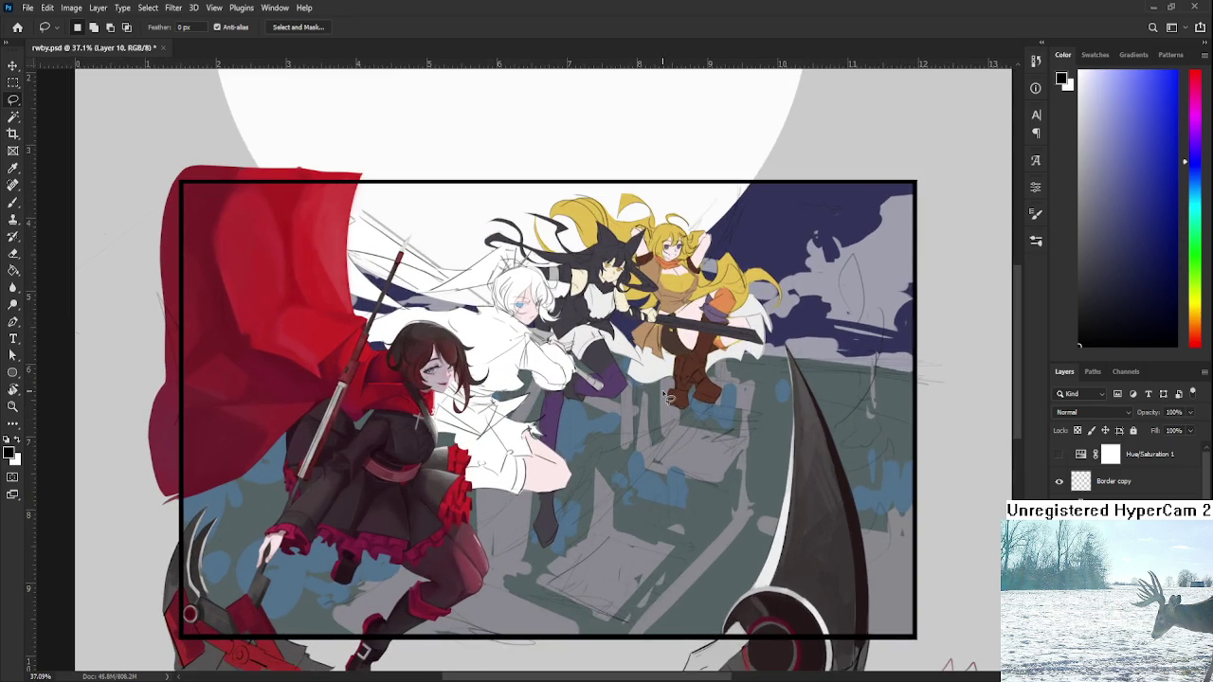
scroll(668, 397, "down", 1)
scroll(668, 398, "down", 1)
scroll(669, 399, "up", 1)
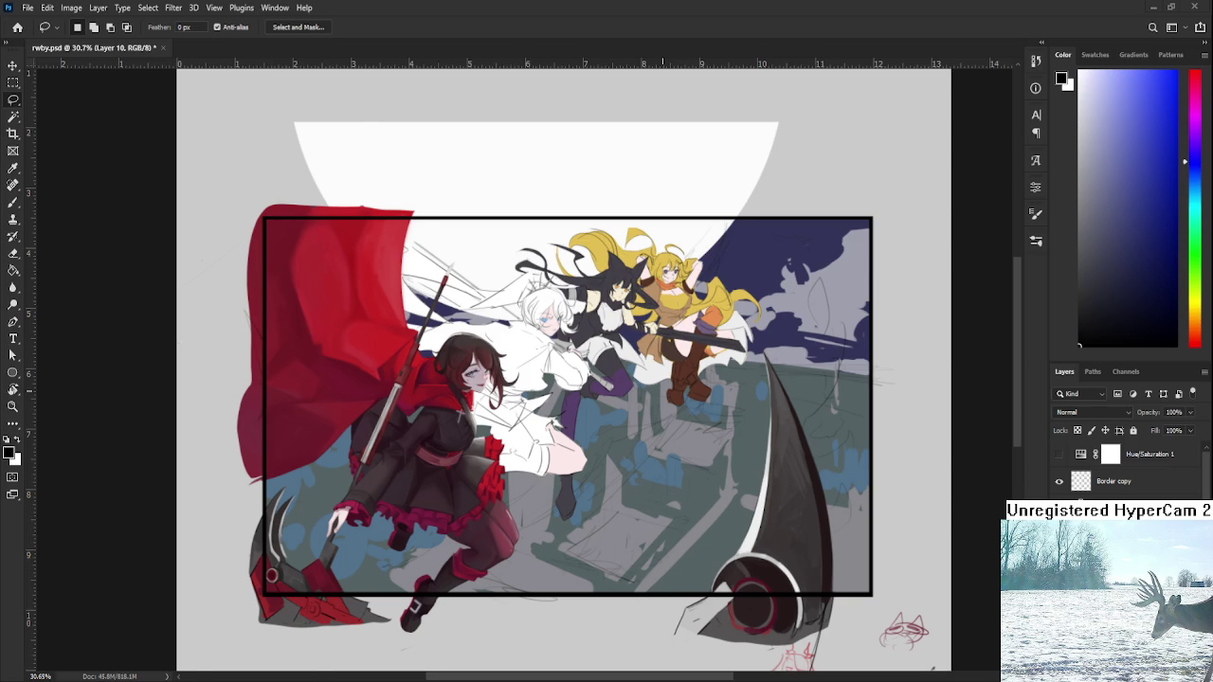
key("ctrl+shift+h")
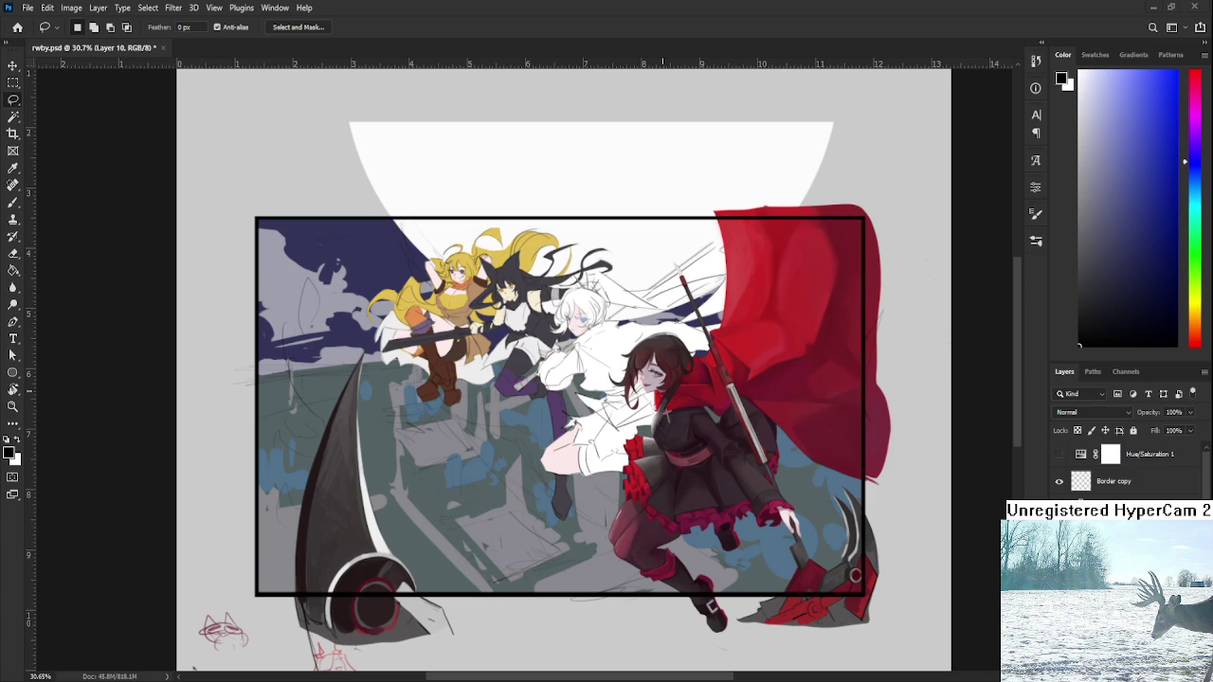
- Zoom and pan the view in onto the scythe
scroll(594, 378, "up", 1)
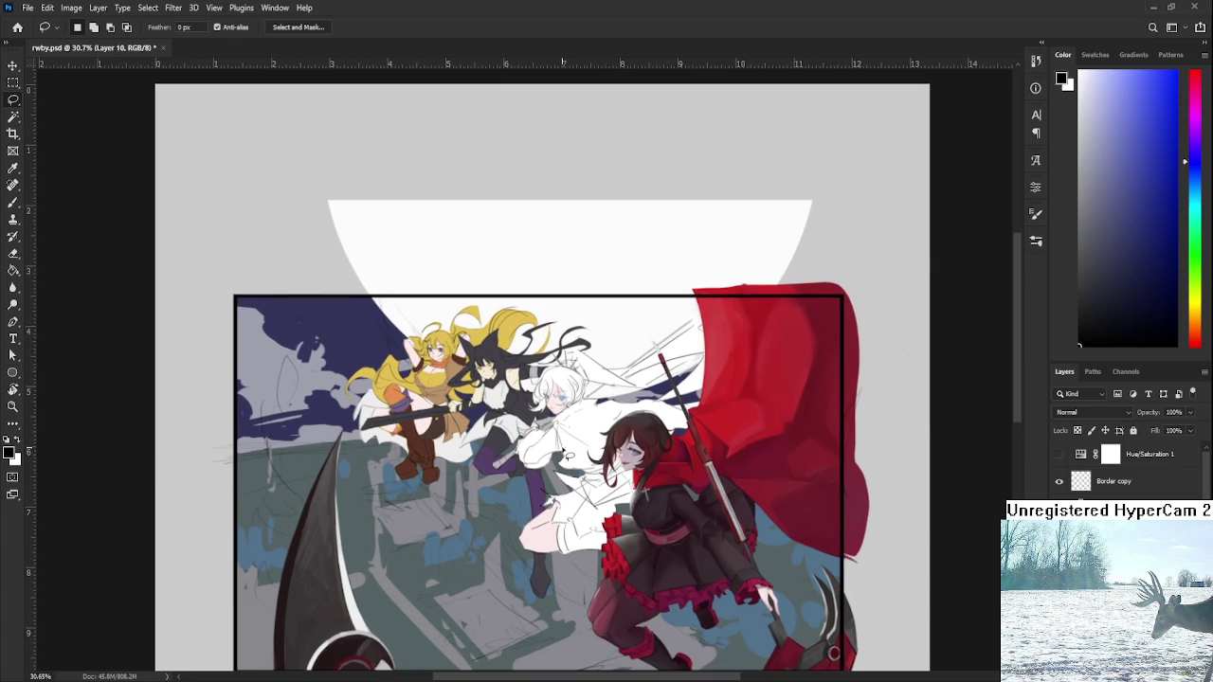
scroll(569, 455, "up", 1)
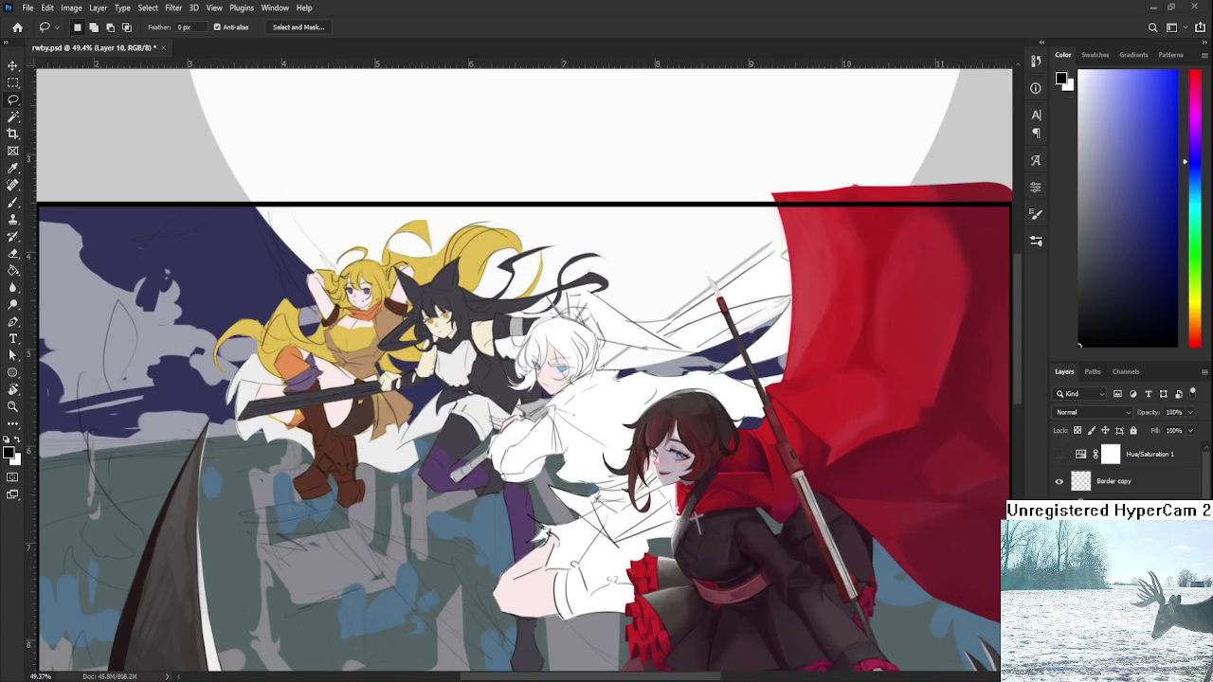
scroll(696, 519, "down", 2)
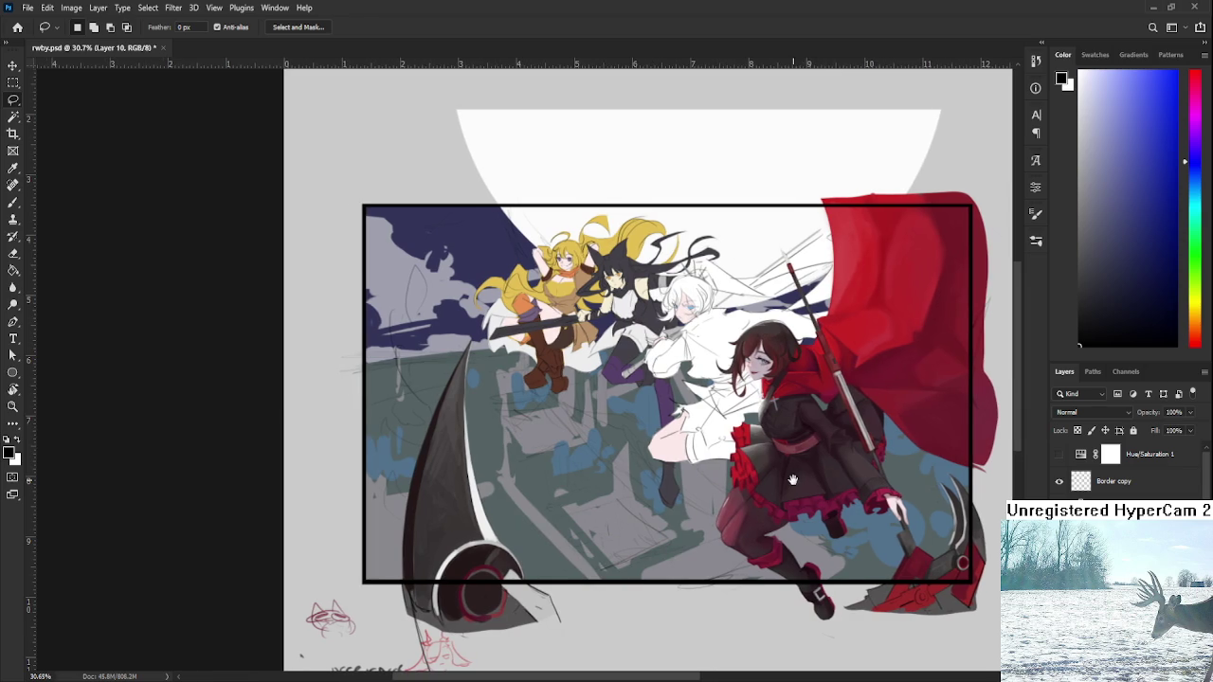
left_click_drag(800, 483, 744, 499)
scroll(794, 557, "up", 2)
scroll(794, 557, "up", 1)
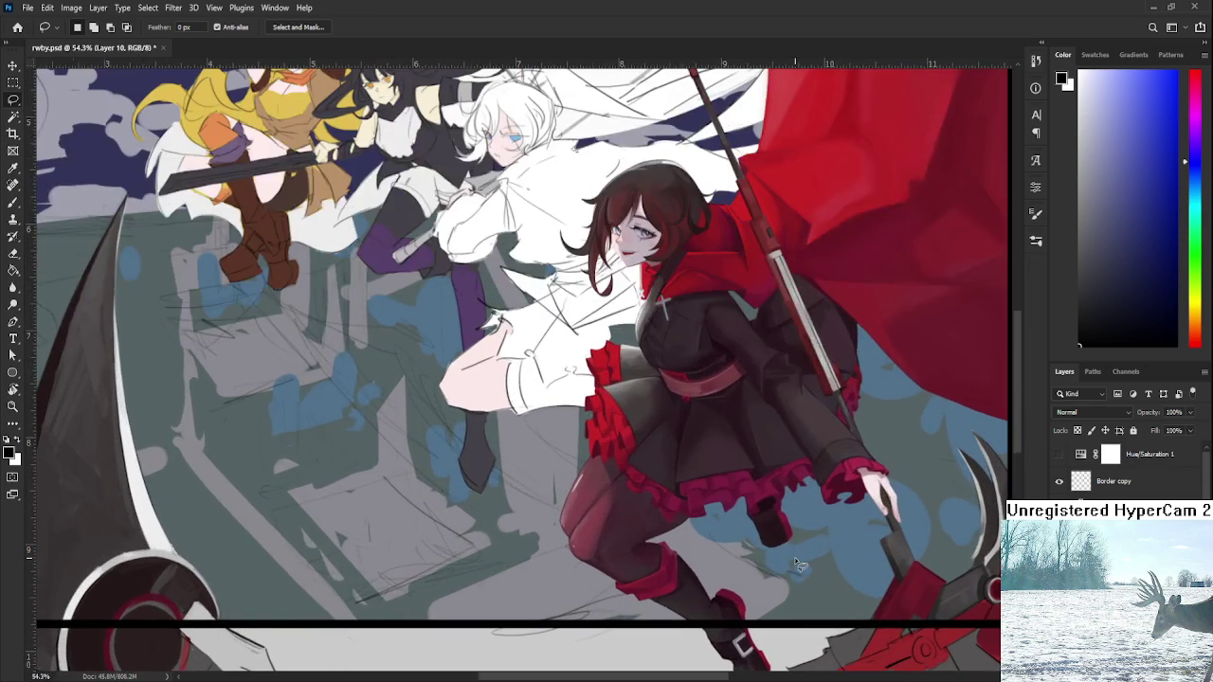
scroll(794, 557, "down", 4)
scroll(799, 563, "up", 3)
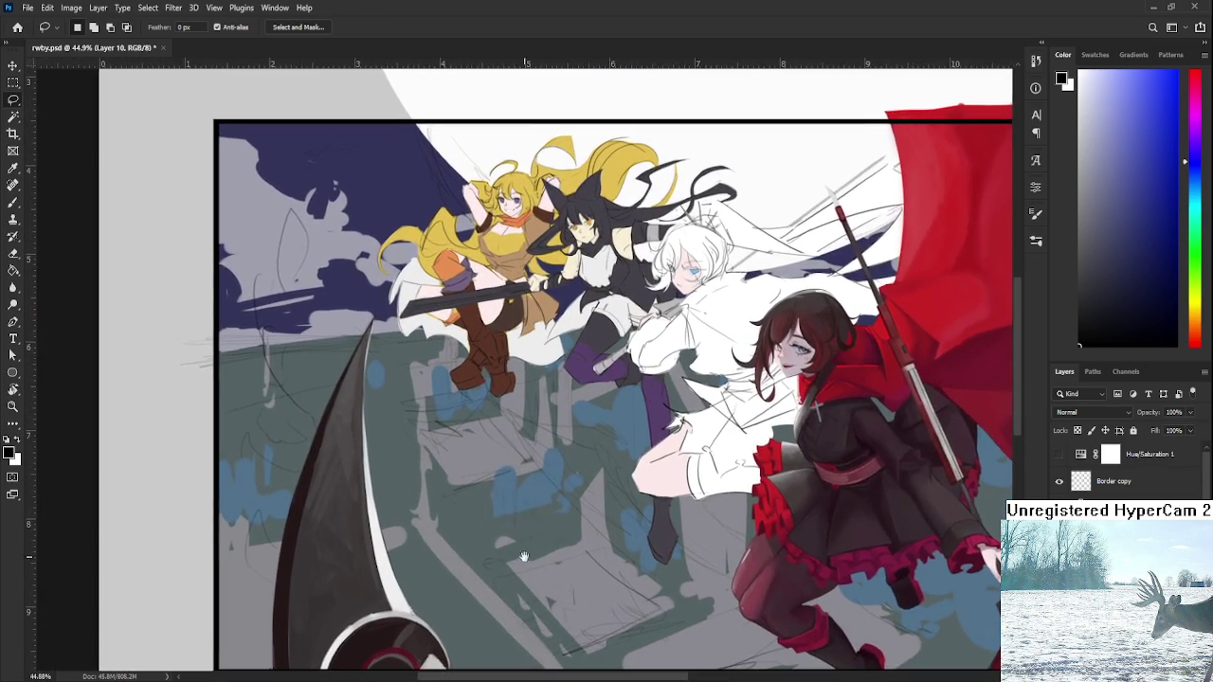
scroll(508, 546, "up", 1)
scroll(509, 546, "up", 1)
- With the Brush active, eyedrop several scythe spots, settling on the blade's dark grey
key("b")
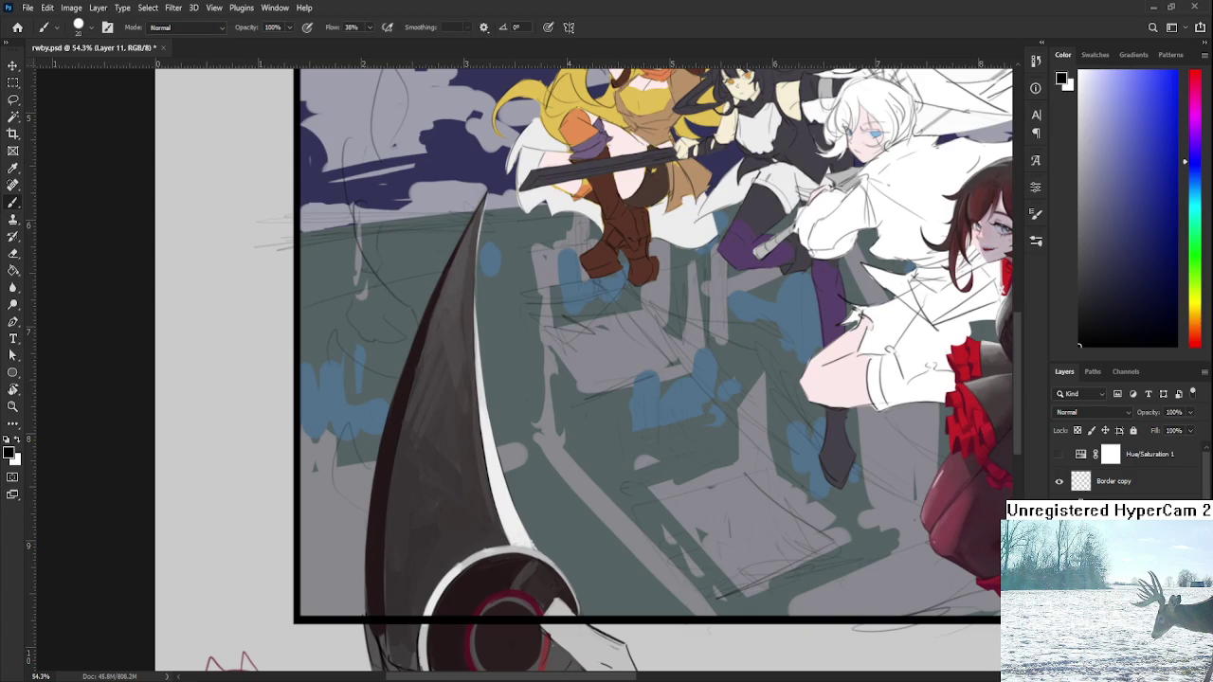
left_click(528, 568, "alt")
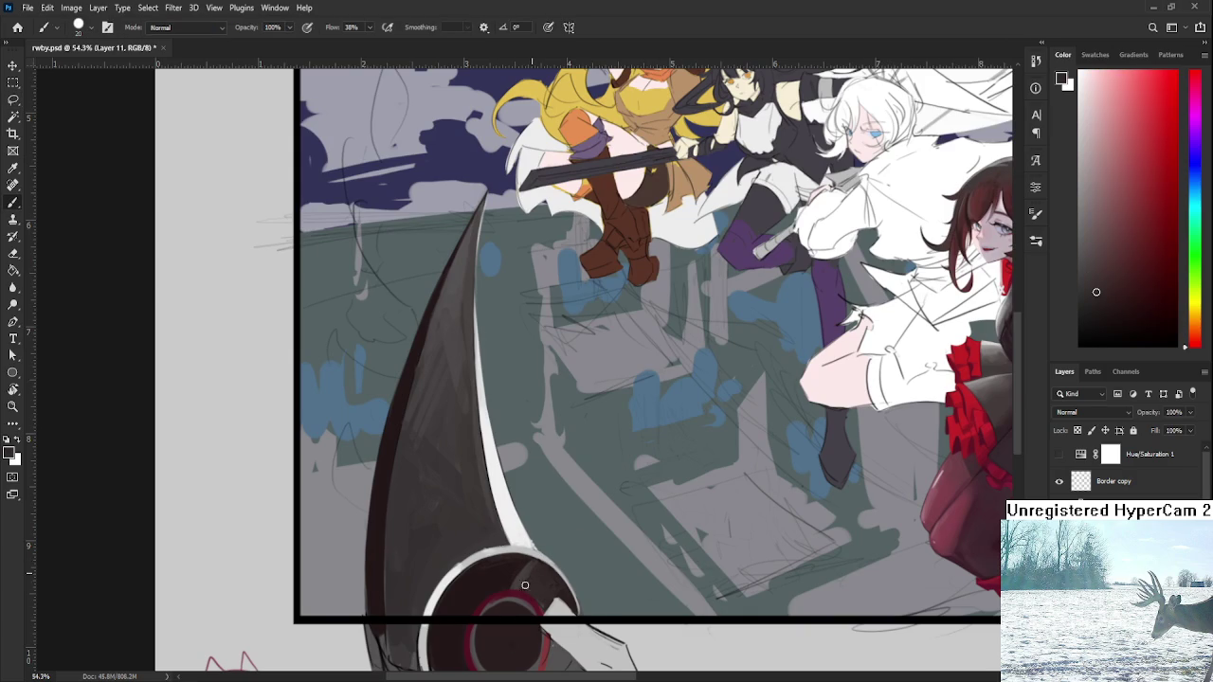
left_click(518, 567, "alt")
left_click(517, 574, "alt")
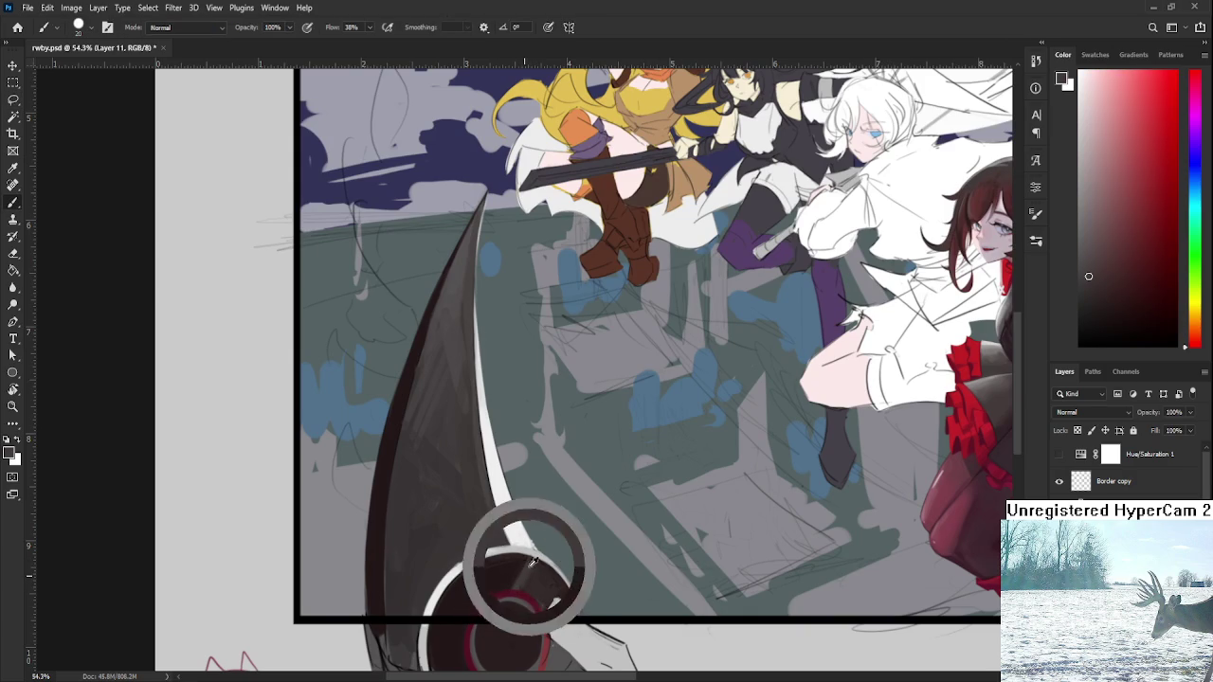
left_click(495, 579, "alt")
left_click_drag(493, 624, 535, 520)
left_click(521, 504, "alt")
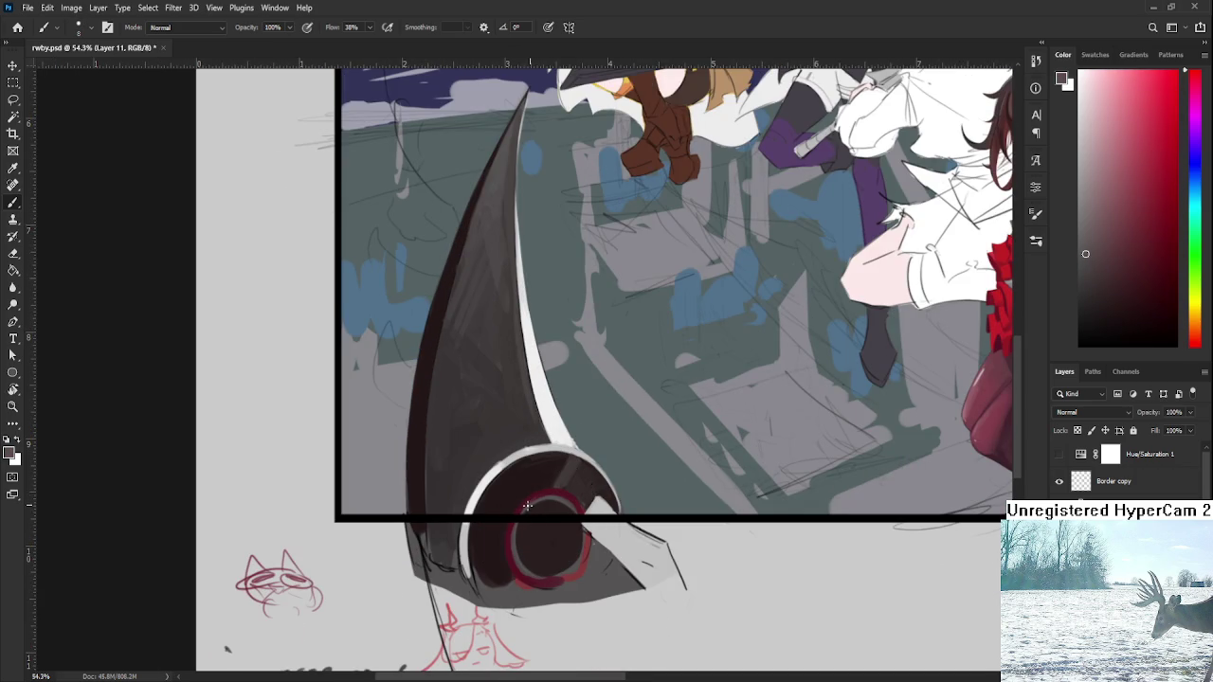
left_click(526, 507, "alt")
left_click(516, 491, "alt")
left_click(500, 455, "alt")
- Zoom around to review the rwby artwork, then return to the Home screen
scroll(516, 427, "down", 2)
scroll(519, 434, "down", 2)
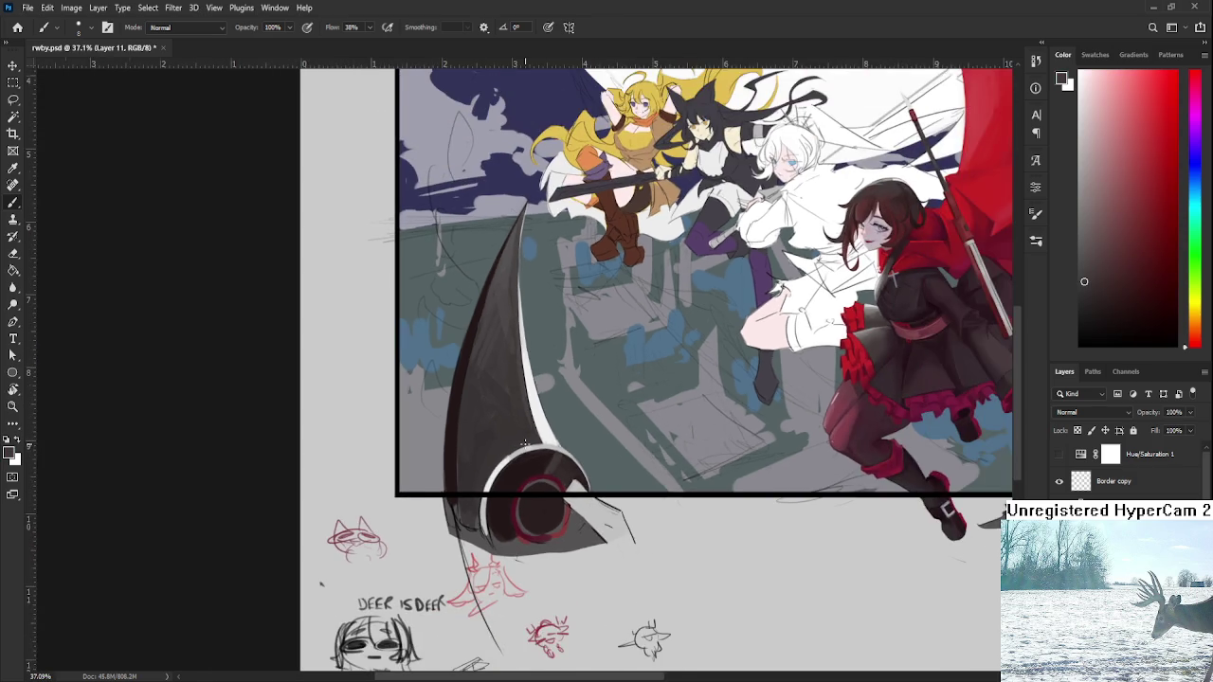
scroll(524, 442, "down", 2)
scroll(630, 435, "up", 1)
scroll(636, 417, "down", 2)
scroll(644, 398, "down", 2)
scroll(644, 398, "up", 3)
scroll(626, 396, "up", 3)
scroll(597, 394, "down", 1)
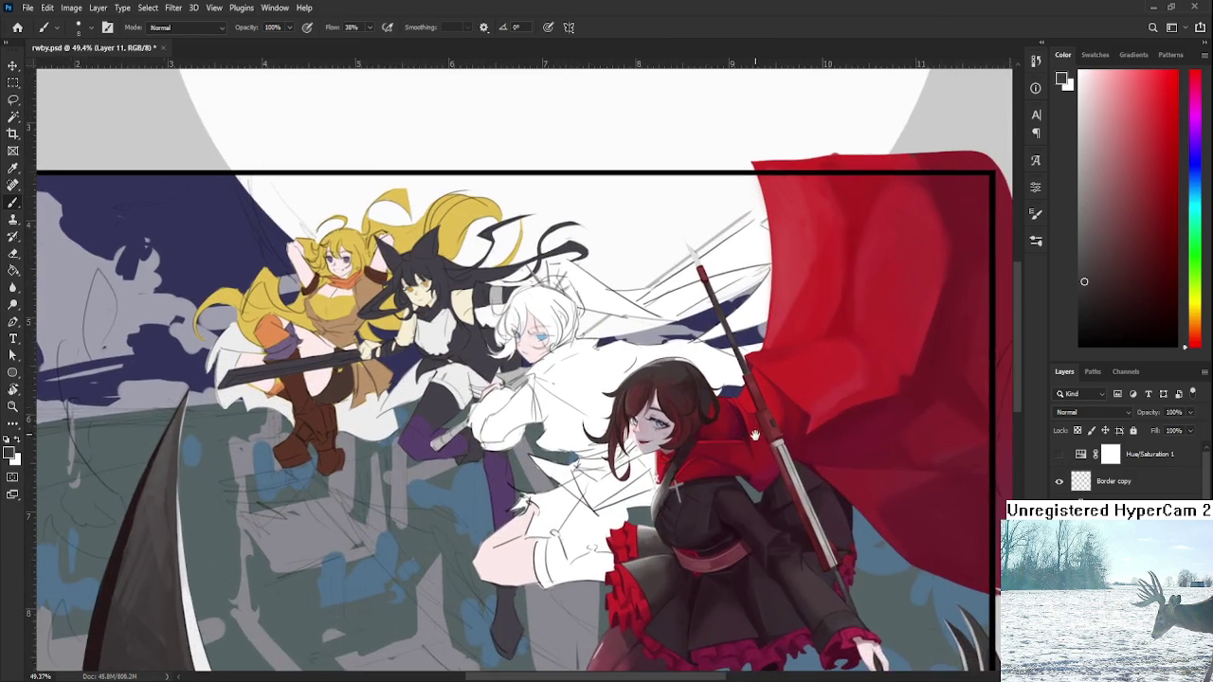
scroll(588, 391, "up", 1)
scroll(578, 379, "up", 2)
scroll(559, 365, "up", 1)
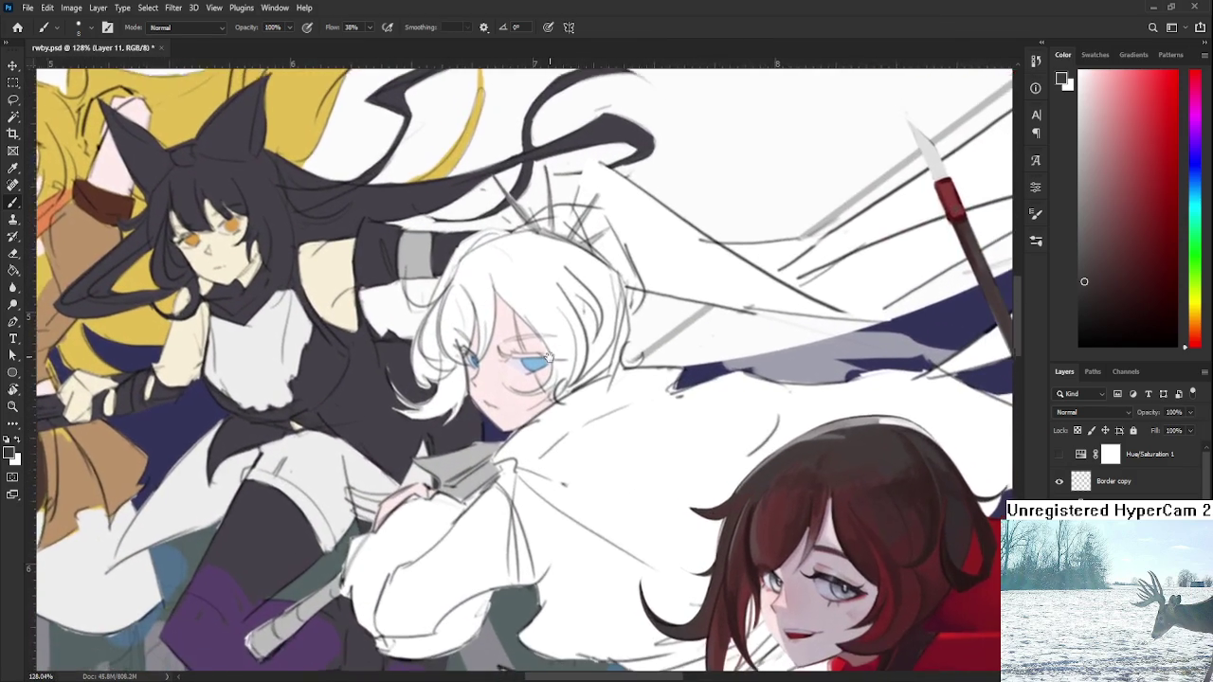
scroll(546, 351, "up", 1)
scroll(546, 350, "down", 2)
scroll(554, 365, "up", 1)
scroll(557, 370, "down", 1)
scroll(561, 376, "up", 1)
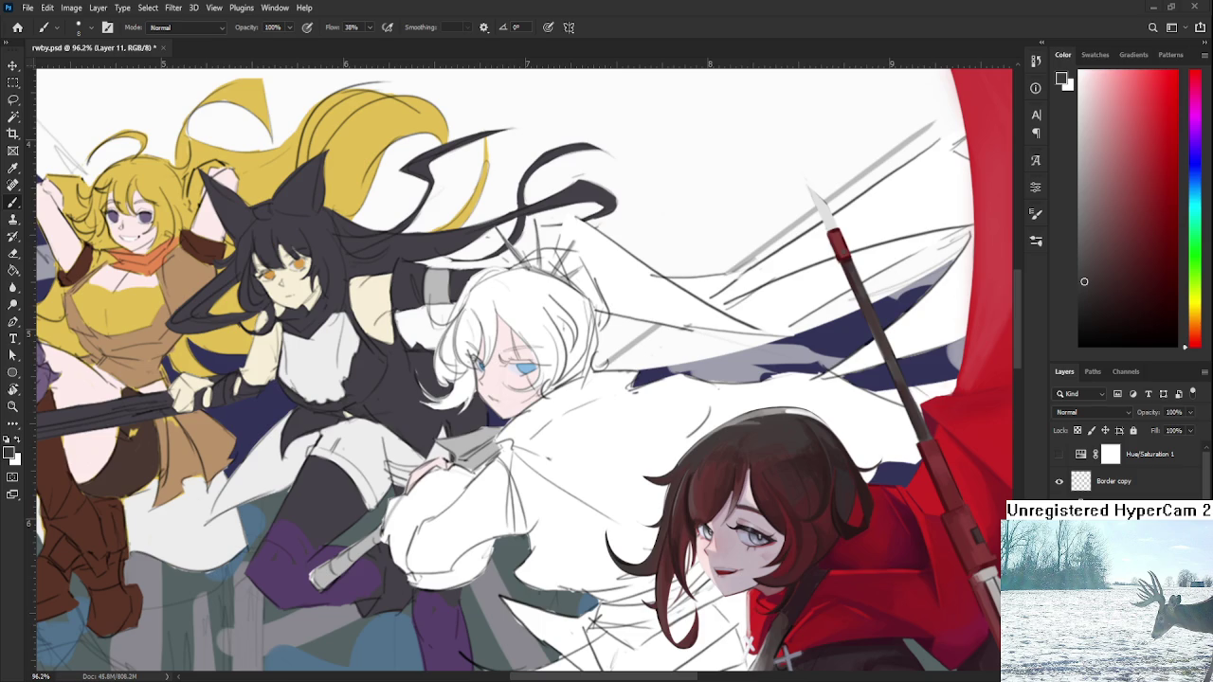
left_click(17, 26)
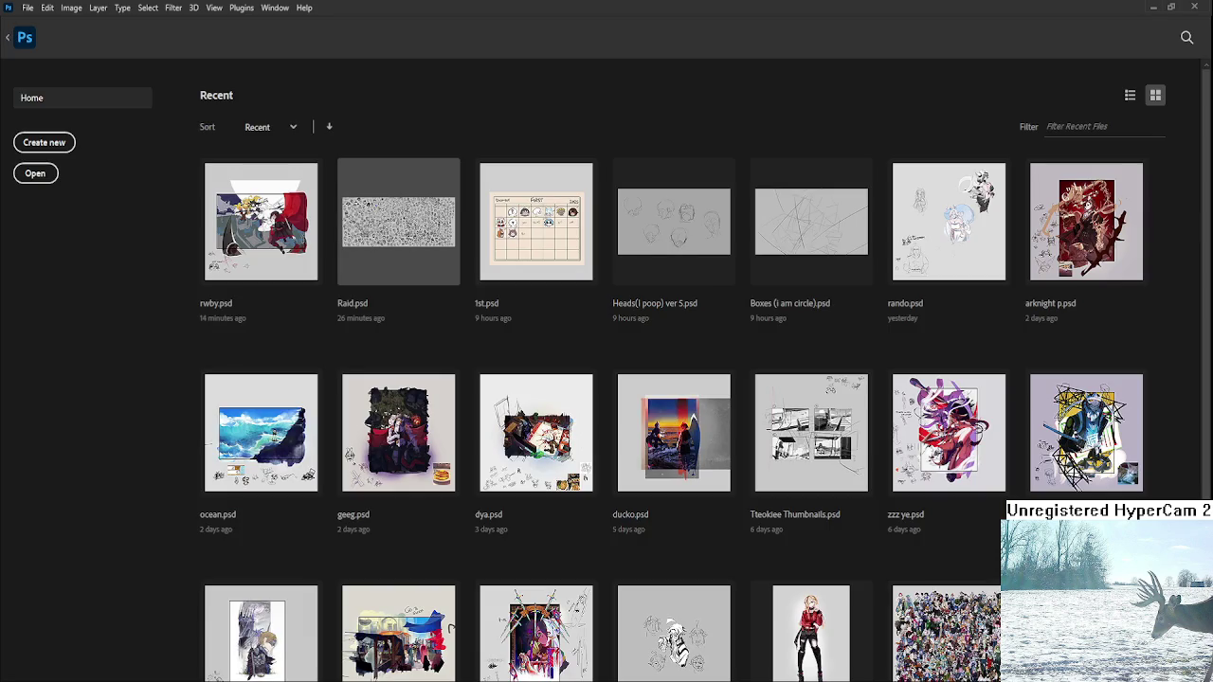
- Open Raid.psd from the Recent files grid
left_click(397, 227)
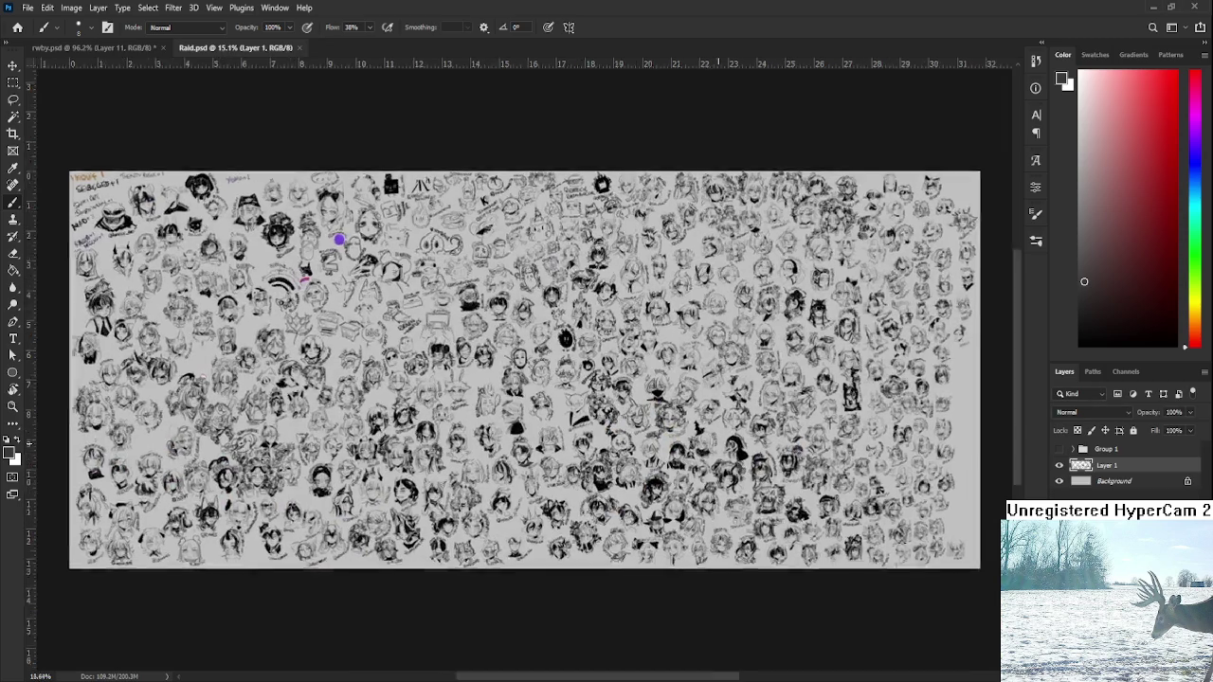
- Zoom in and rotate the canvas view upside down over the central face
scroll(794, 379, "up", 2)
scroll(794, 379, "up", 2)
scroll(794, 379, "up", 2)
scroll(726, 446, "up", 2)
scroll(725, 447, "up", 2)
scroll(726, 446, "up", 2)
scroll(726, 447, "up", 2)
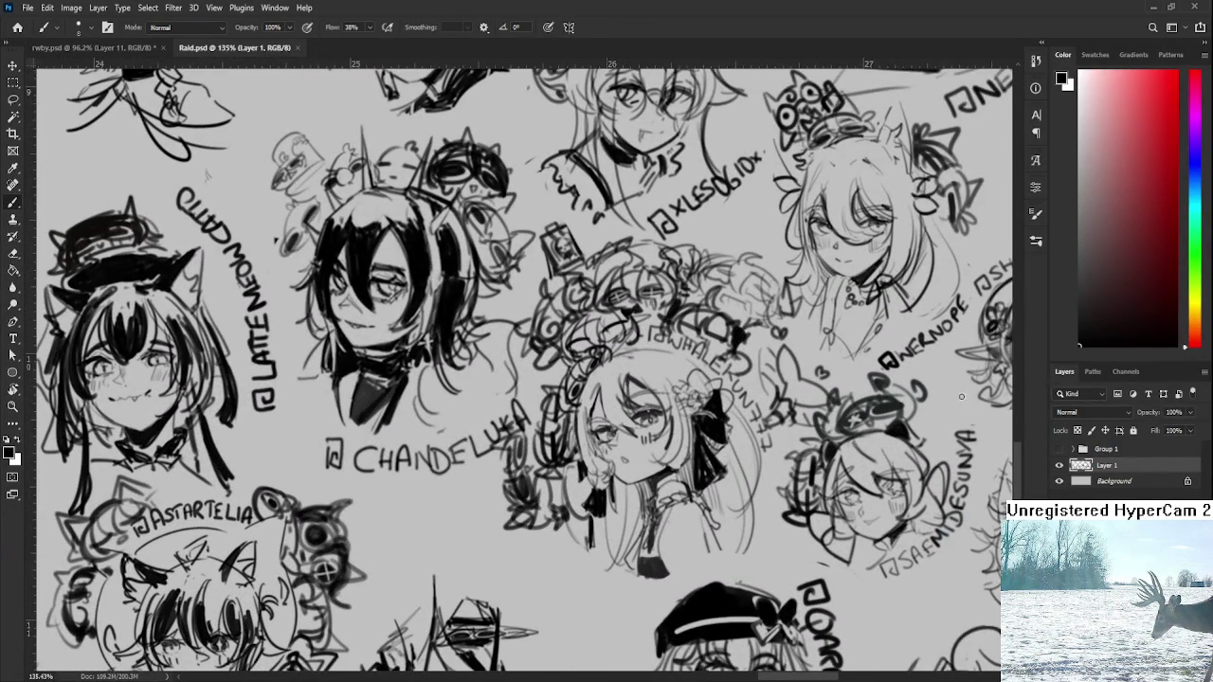
key("r")
mouse_move(671, 401)
left_mouse_down()
mouse_move(623, 481)
mouse_move(538, 410)
mouse_move(529, 332)
left_mouse_up()
key("r")
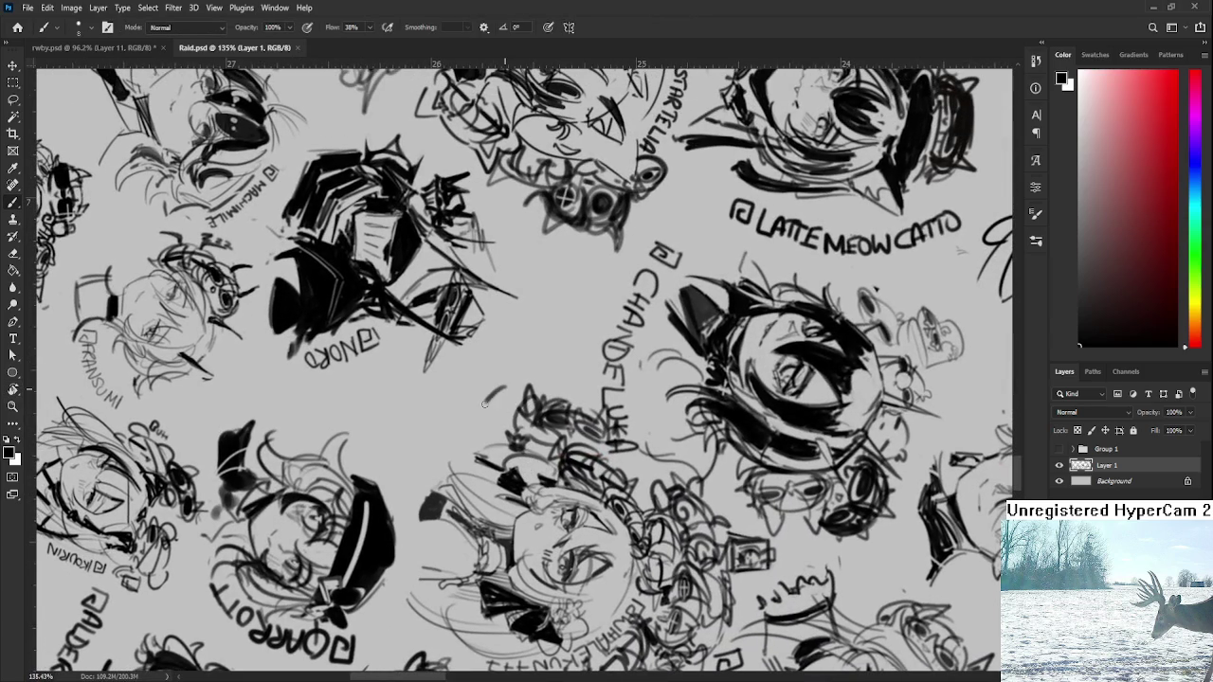
- Sketch a darker curve and spiky hair strokes around the central oval head
left_click_drag(500, 390, 495, 452)
key("ctrl+z")
left_click_drag(526, 389, 474, 447)
mouse_move(511, 409)
left_mouse_down()
mouse_move(510, 383)
mouse_move(457, 432)
left_mouse_up()
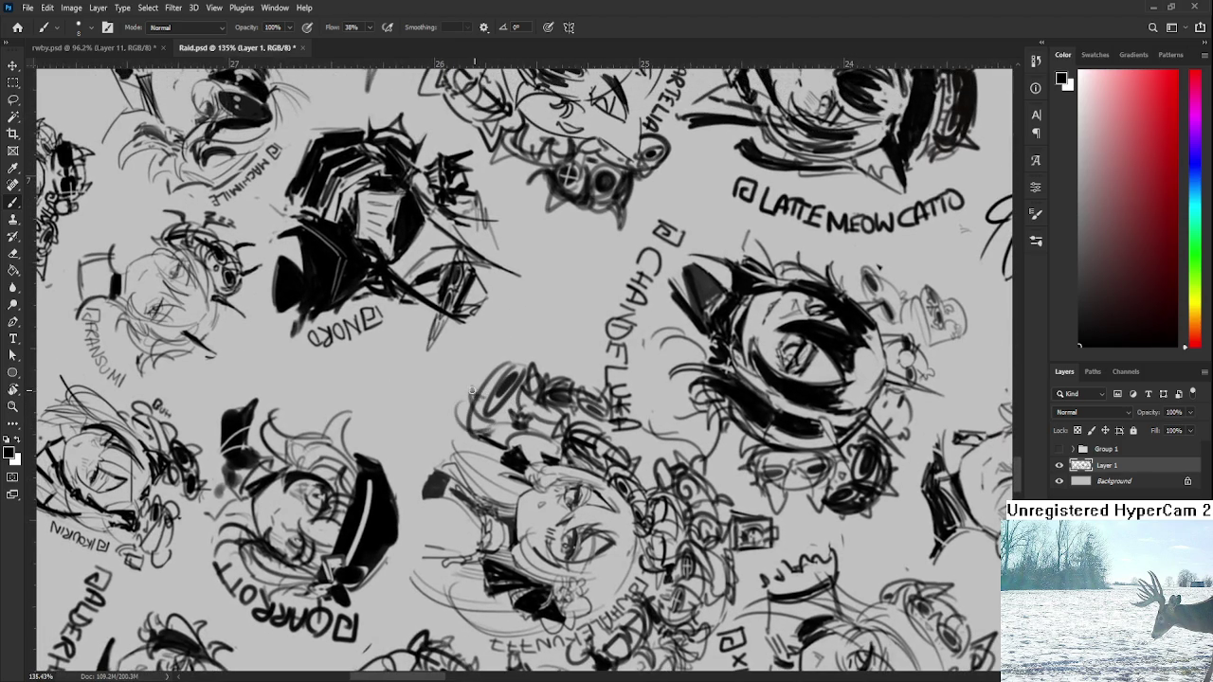
mouse_move(527, 366)
left_mouse_down()
mouse_move(472, 389)
mouse_move(519, 360)
mouse_move(538, 372)
mouse_move(536, 353)
left_mouse_up()
mouse_move(523, 361)
left_mouse_down()
mouse_move(514, 332)
mouse_move(542, 358)
mouse_move(534, 339)
left_mouse_up()
left_click_drag(531, 358, 549, 377)
left_click_drag(470, 386, 482, 413)
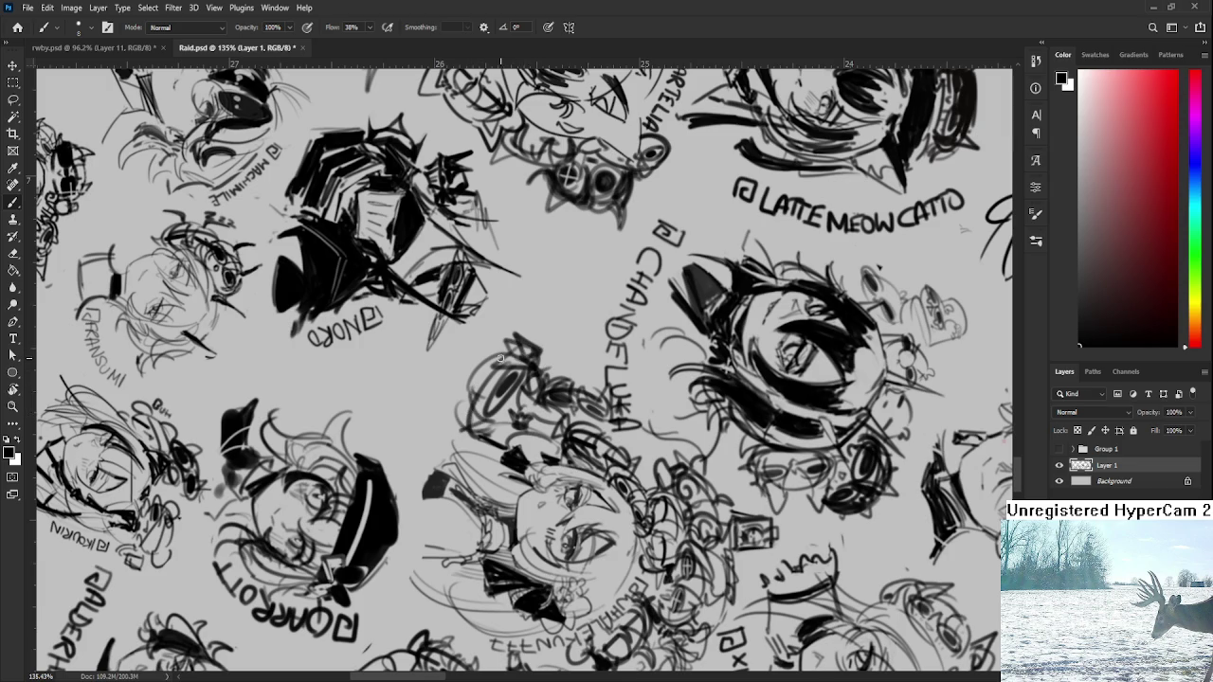
mouse_move(498, 355)
left_mouse_down()
mouse_move(545, 349)
mouse_move(564, 367)
left_mouse_up()
mouse_move(485, 371)
left_mouse_down()
mouse_move(457, 441)
mouse_move(445, 417)
left_mouse_up()
- Straighten and zoom out the view, then drop the purple-haired character picture onto the sheet
key("r")
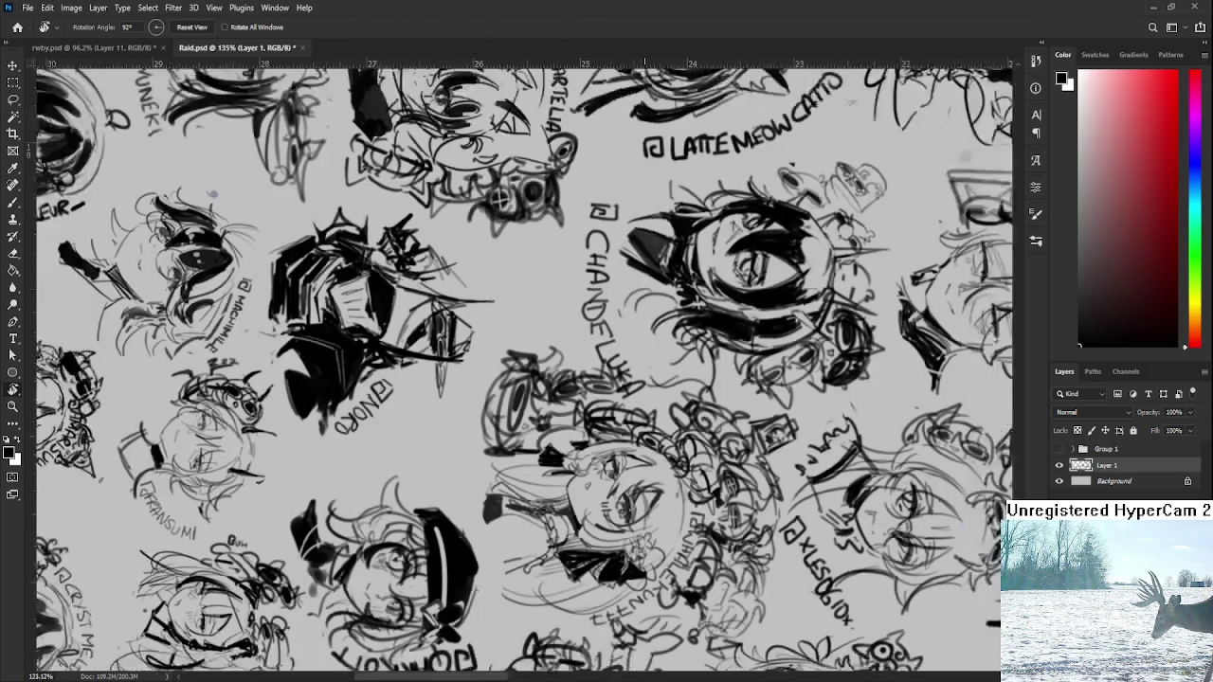
scroll(519, 369, "down", 10)
left_click_drag(569, 285, 531, 312)
left_click_drag(526, 368, 512, 379)
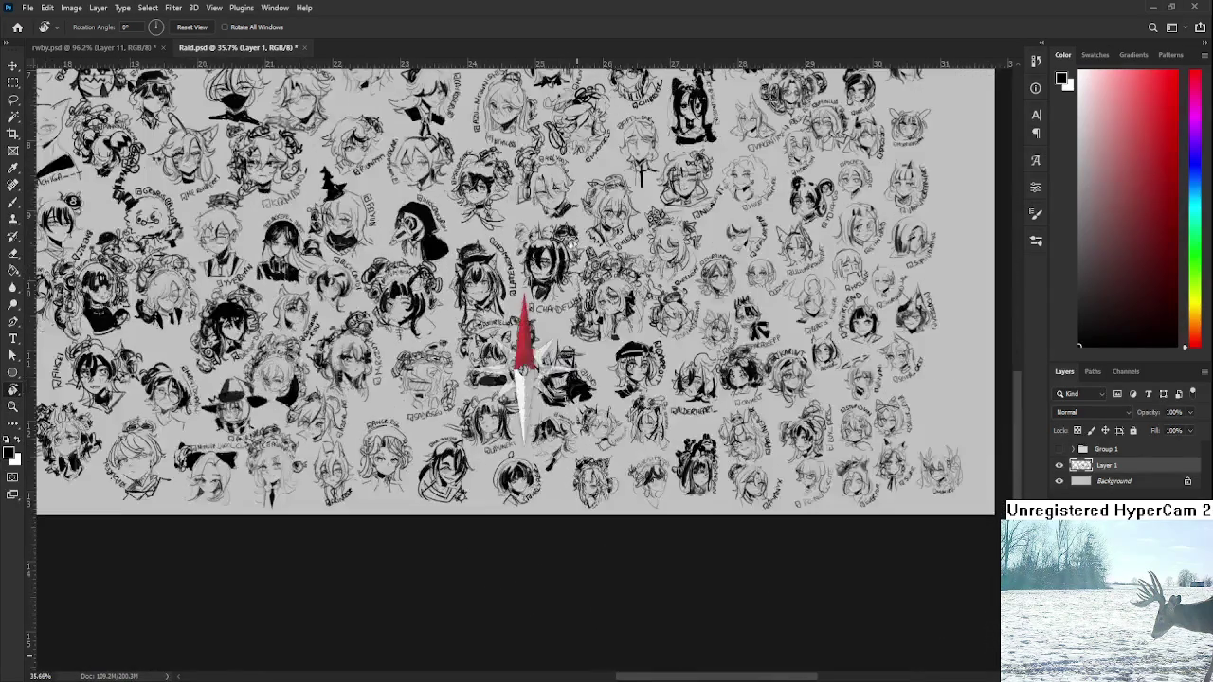
scroll(466, 414, "down", 3)
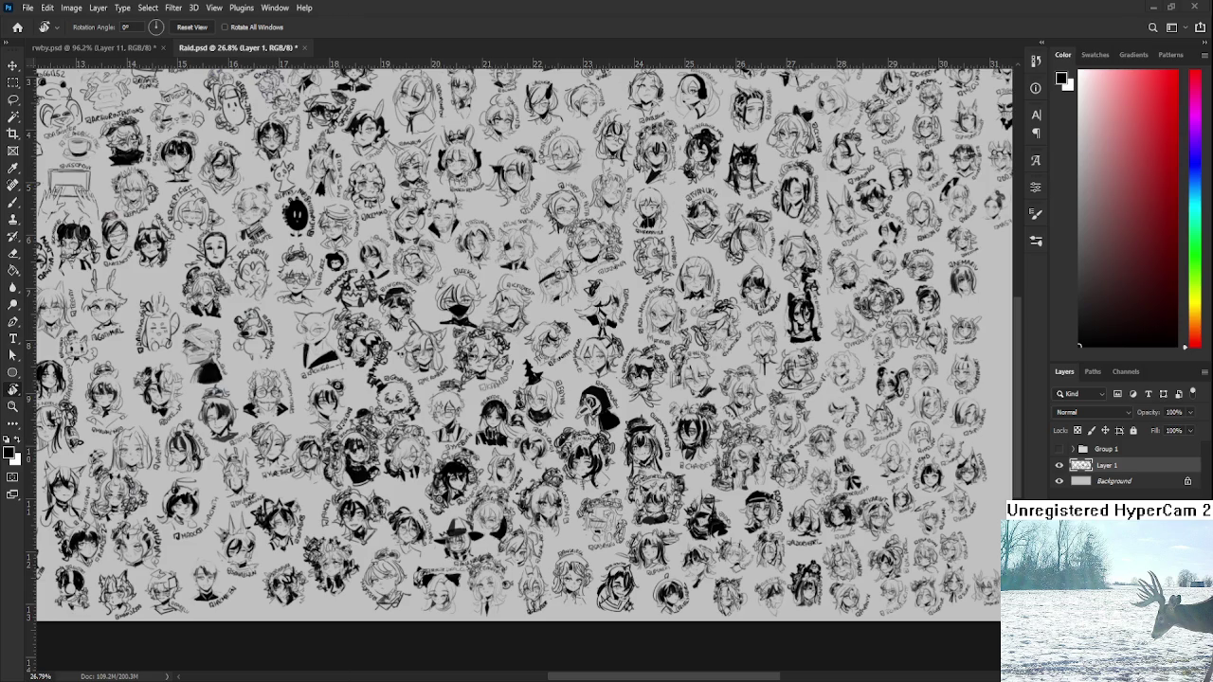
left_click_drag(847, 631, 630, 354)
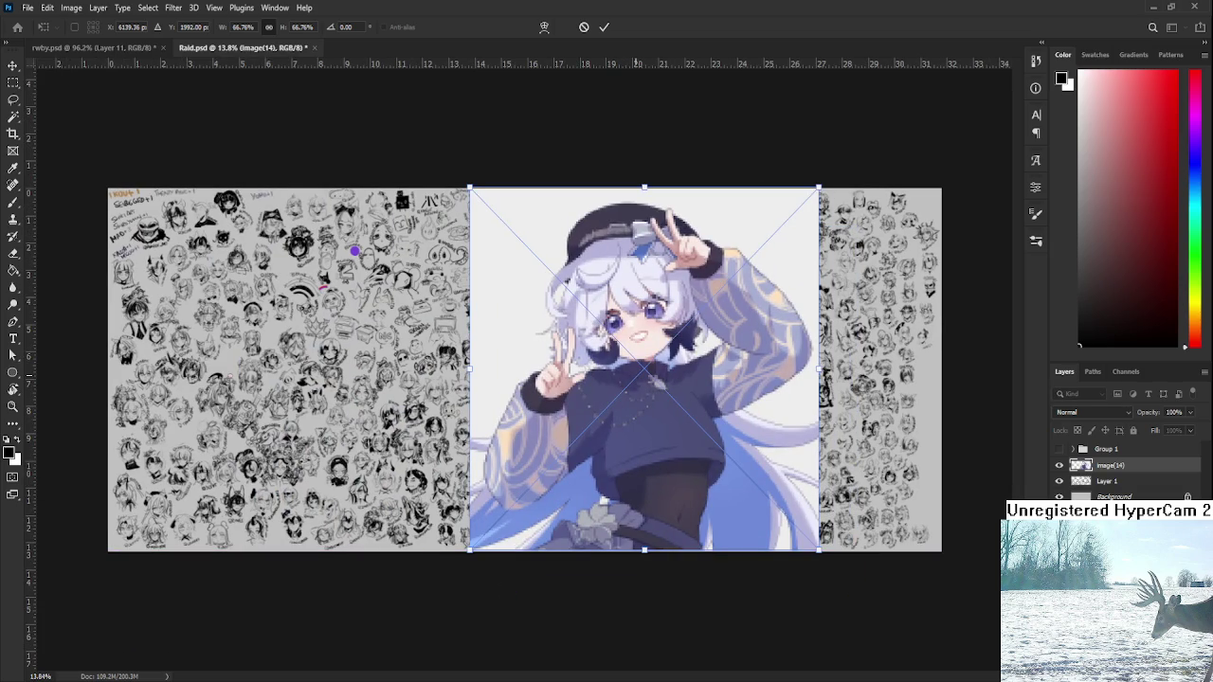
- Commit the placed picture, delete its image(14) layer and close Raid.psd
key("Return")
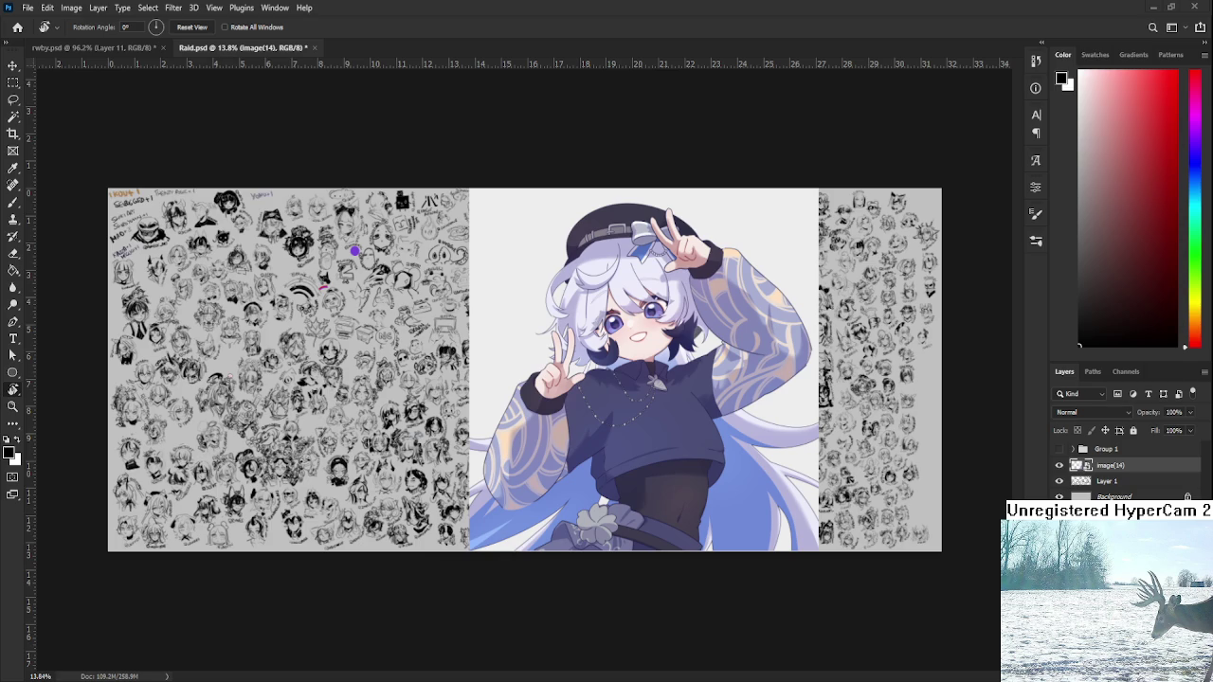
key("Delete")
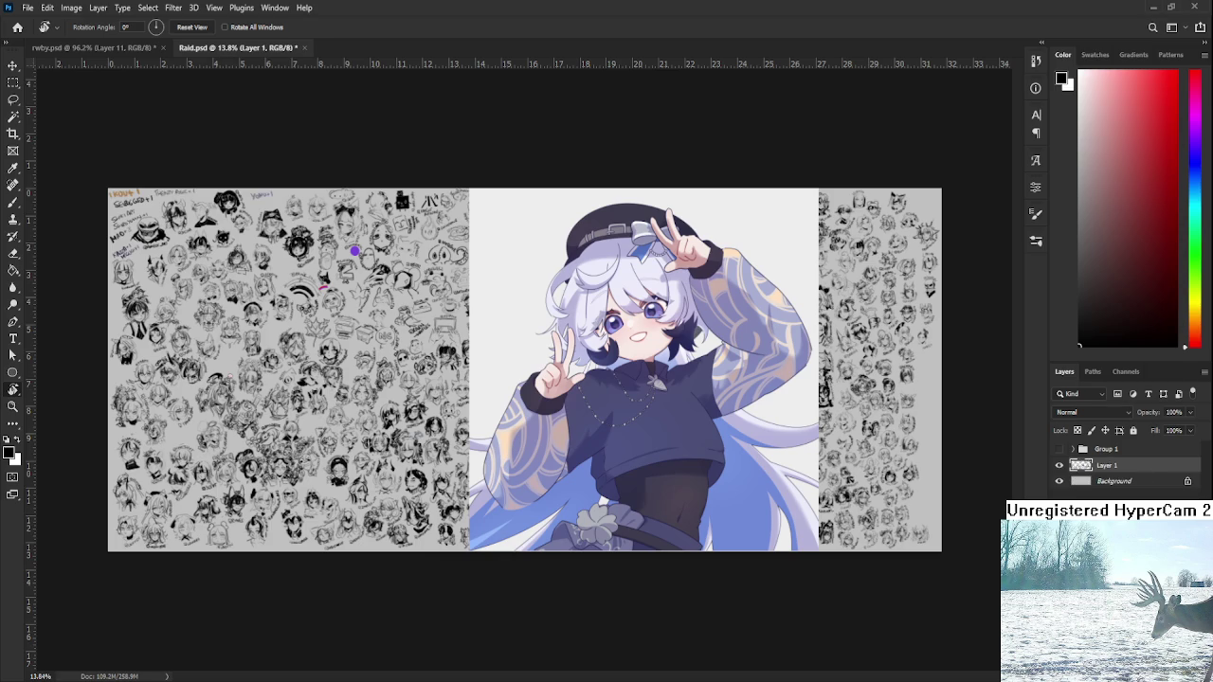
scroll(563, 375, "up", 1)
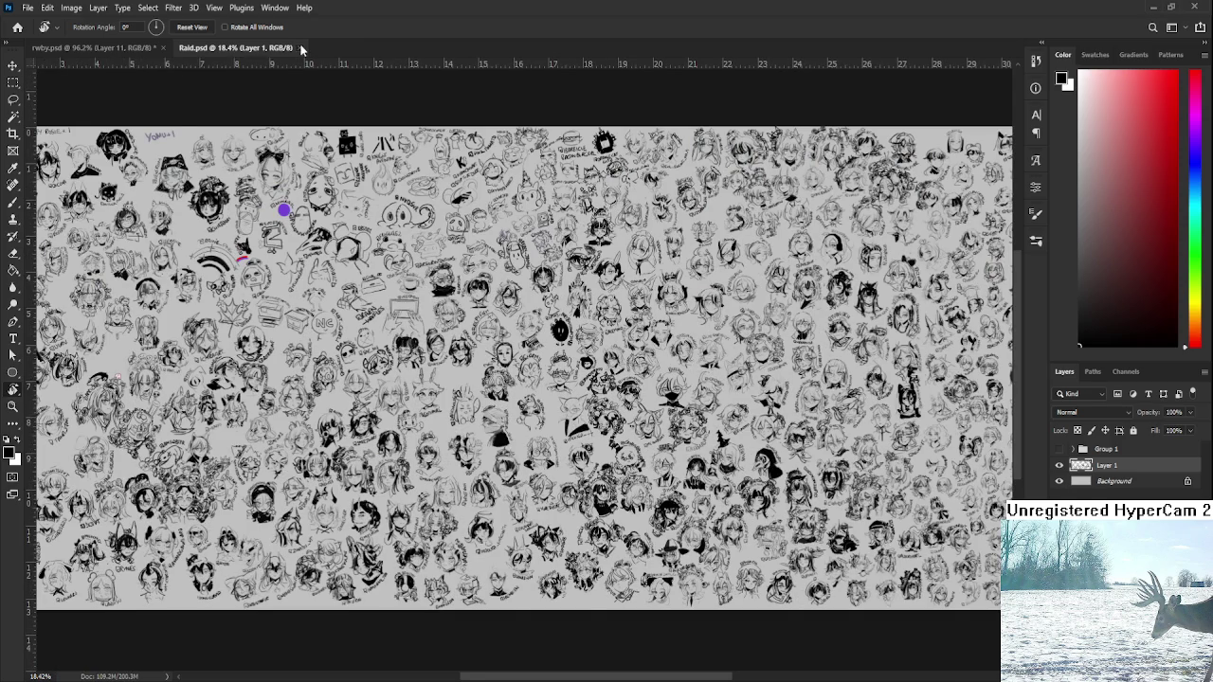
left_click(299, 47)
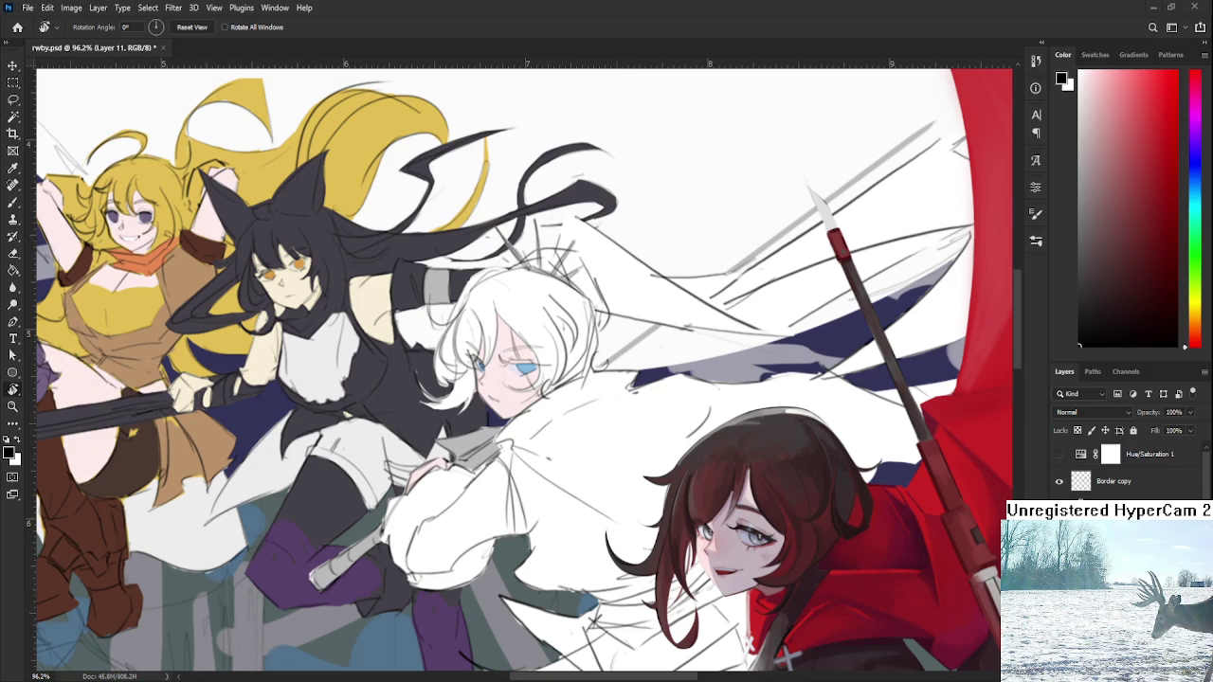
scroll(588, 516, "down", 2)
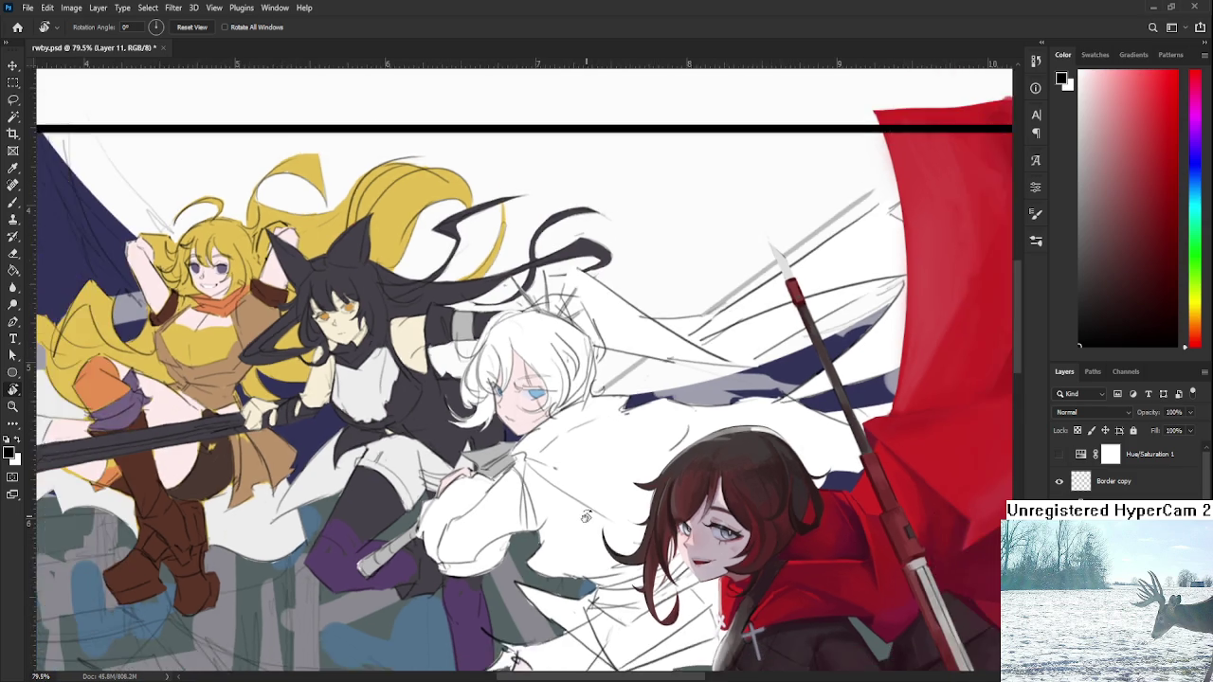
- Zoom out on the team illustration while rendering Ruby beside the flag
scroll(588, 516, "down", 2)
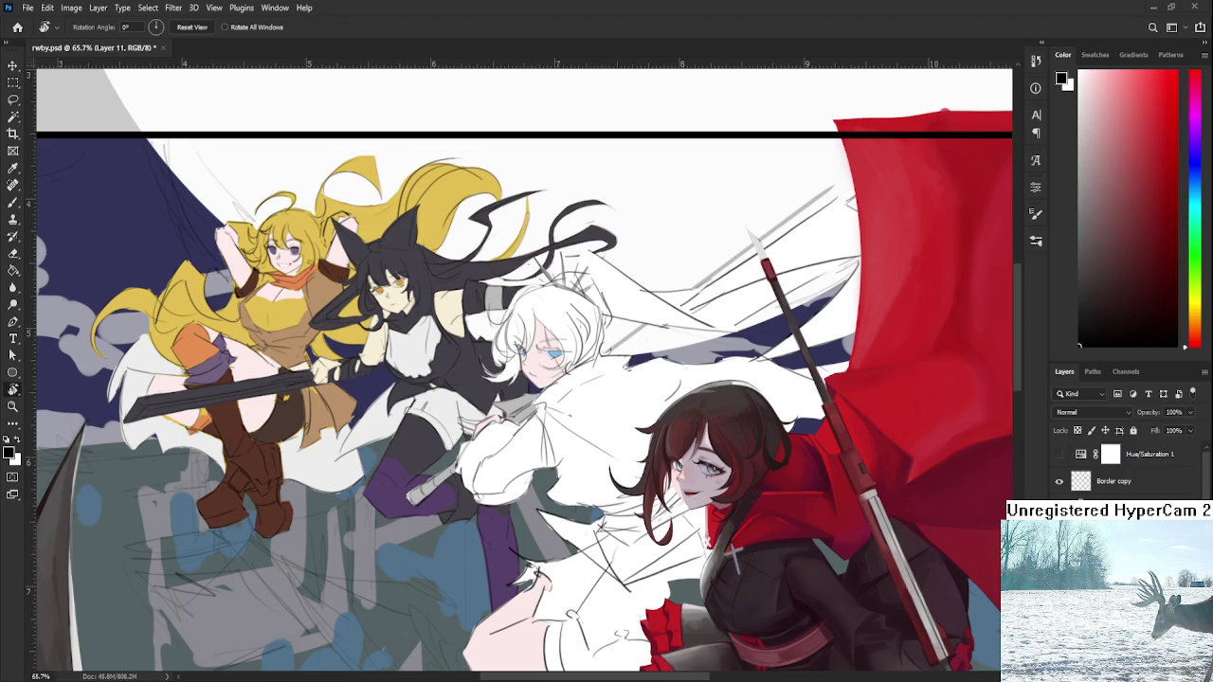
- Zoom in and position the view over Weiss's face and blue eye
scroll(620, 406, "down", 1)
scroll(618, 408, "down", 1)
scroll(614, 398, "down", 1)
scroll(610, 391, "up", 2)
scroll(597, 393, "up", 2)
scroll(578, 398, "up", 2)
scroll(555, 404, "up", 2)
scroll(554, 405, "down", 1)
scroll(559, 426, "down", 1)
scroll(564, 455, "down", 1)
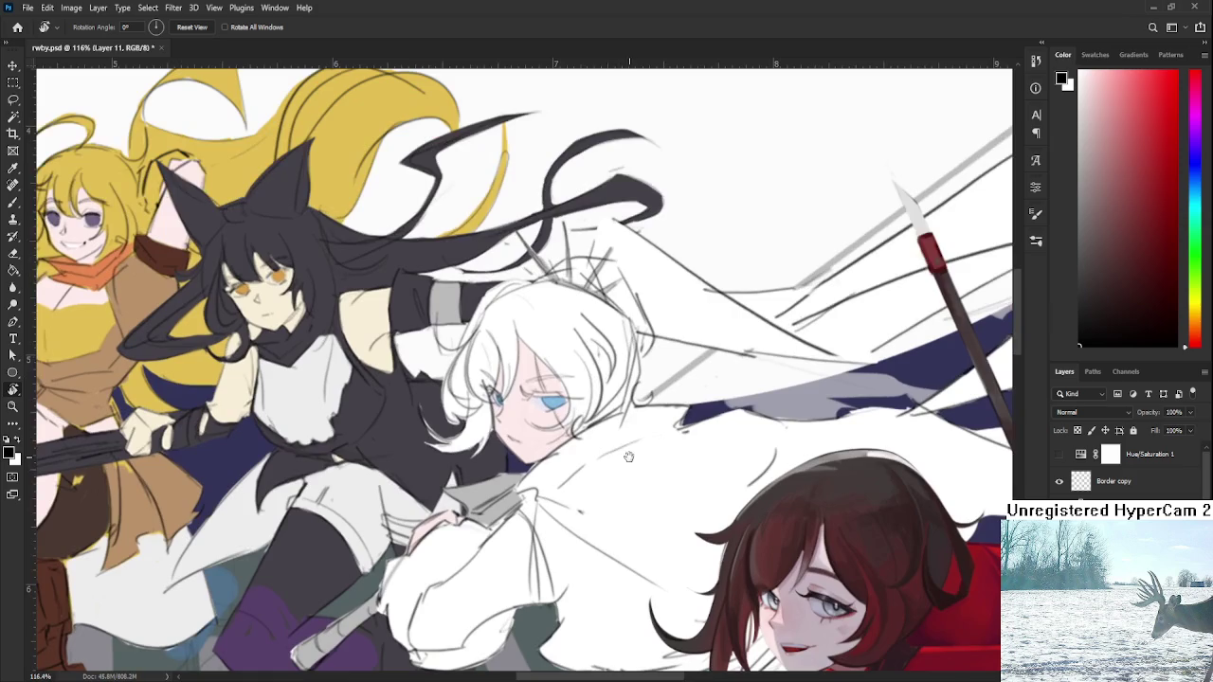
left_click_drag(625, 456, 644, 502)
- Zoom to about 332% on Weiss's eye and shift the close-up view
scroll(580, 451, "up", 5)
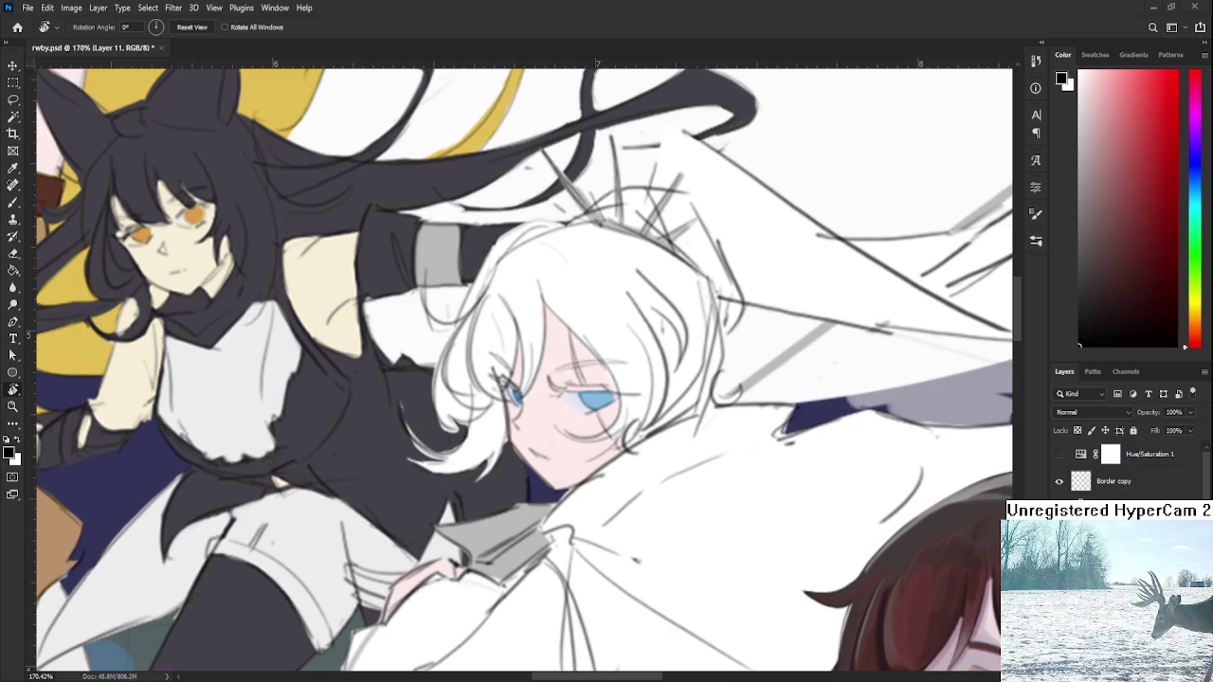
scroll(545, 380, "up", 2)
scroll(544, 380, "up", 2)
scroll(545, 380, "up", 2)
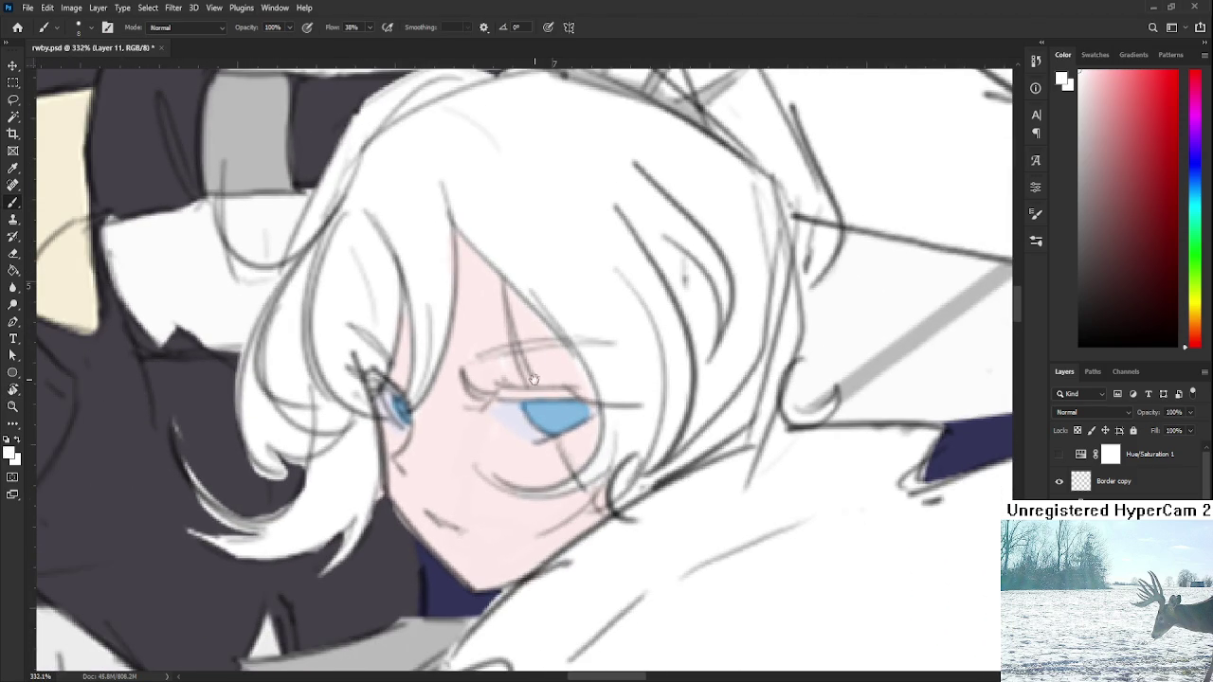
left_click_drag(546, 379, 591, 358)
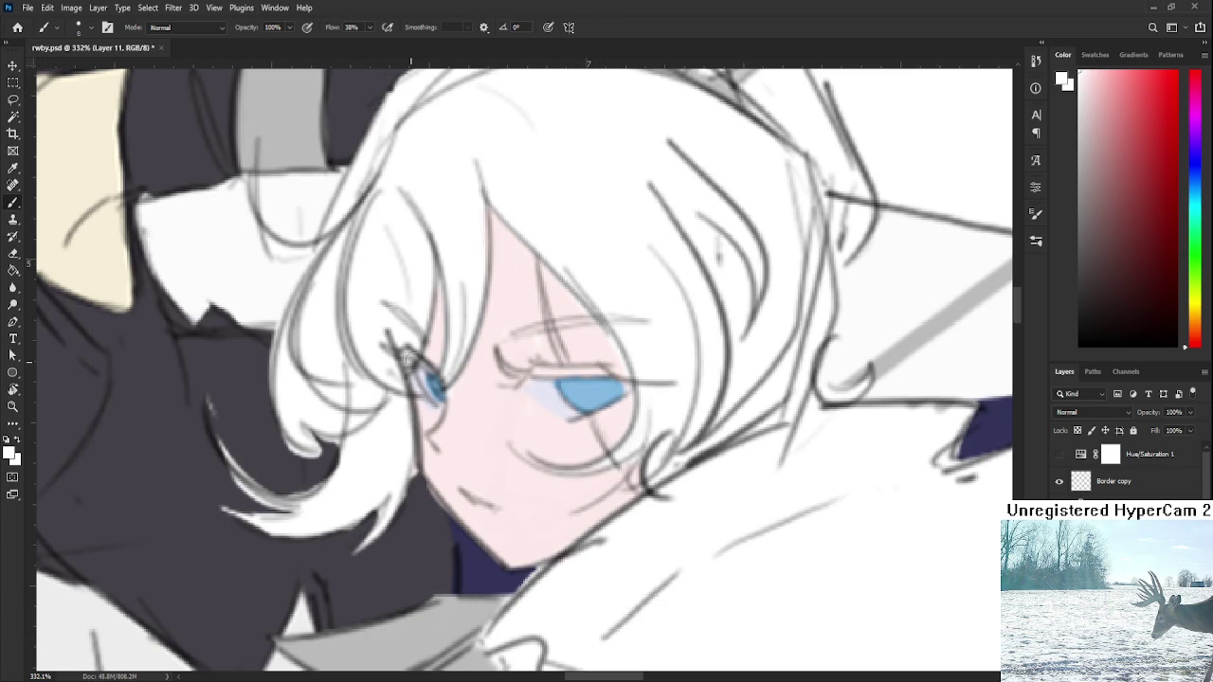
scroll(529, 379, "down", 3)
scroll(528, 379, "down", 2)
scroll(529, 379, "down", 2)
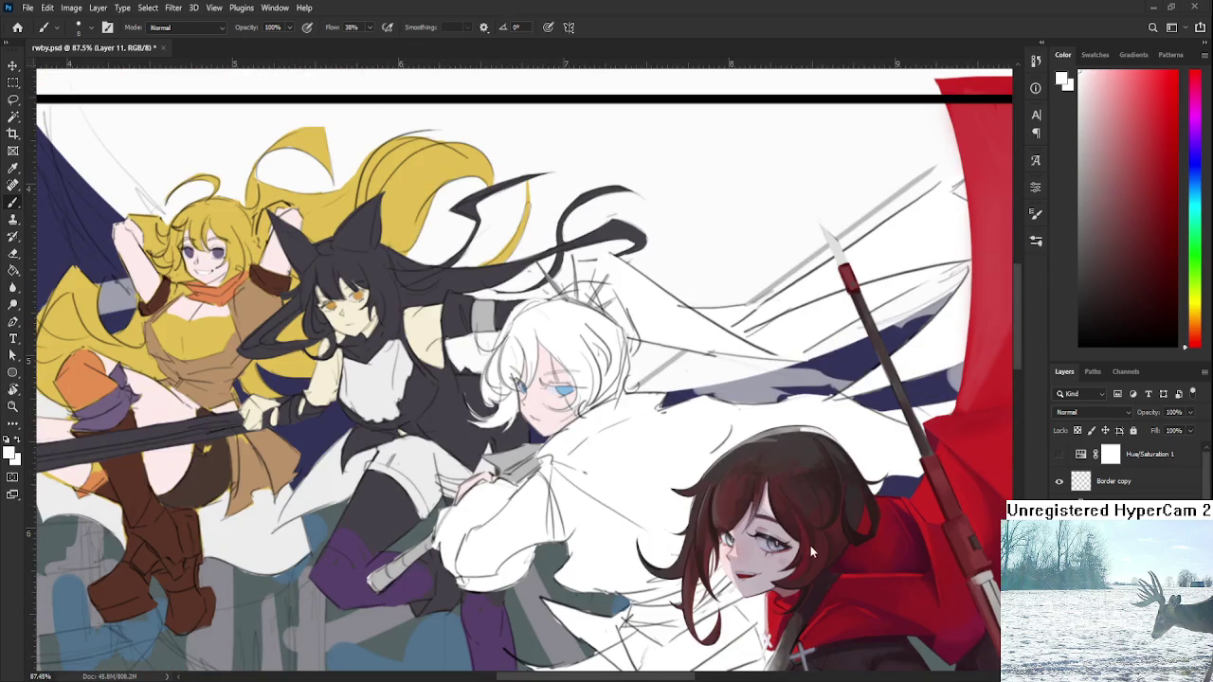
scroll(658, 431, "down", 2)
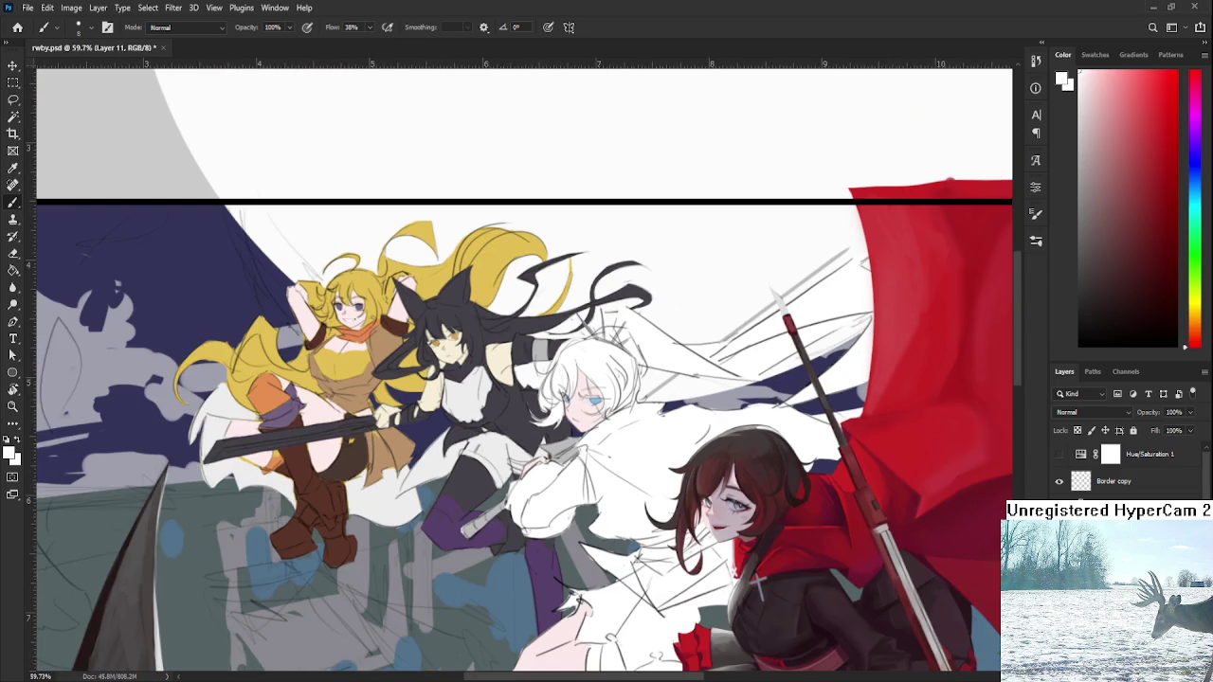
key("alt+]")
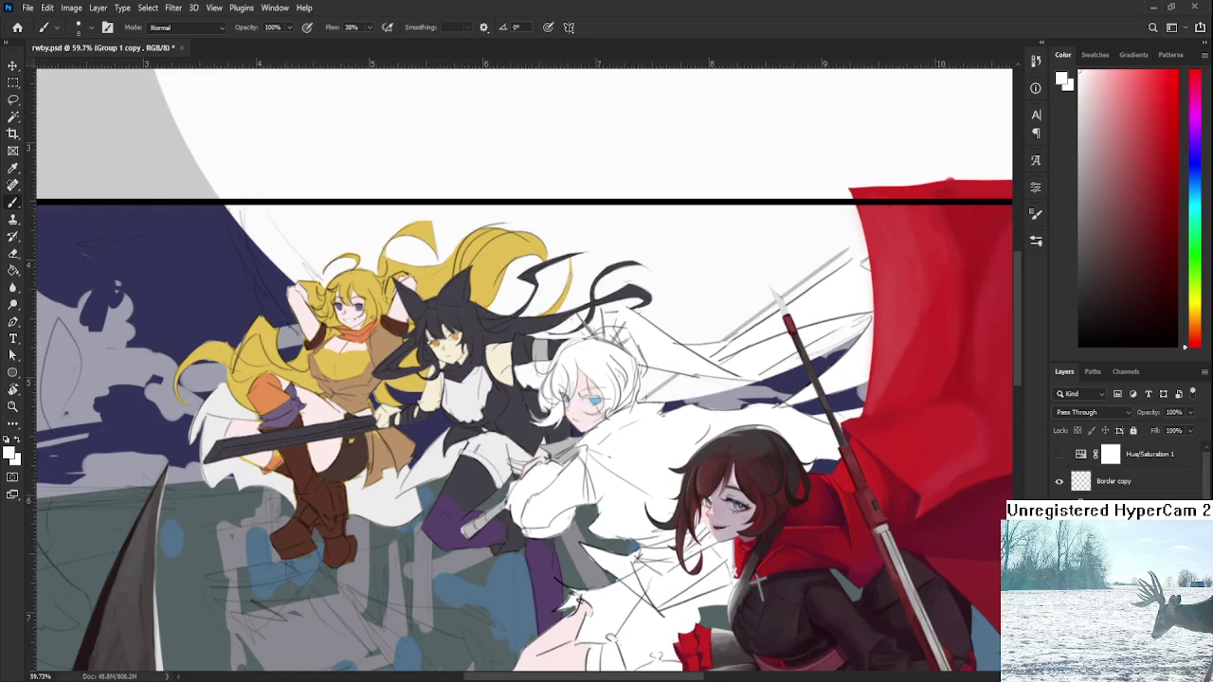
key("ctrl+comma")
key("ctrl+comma")
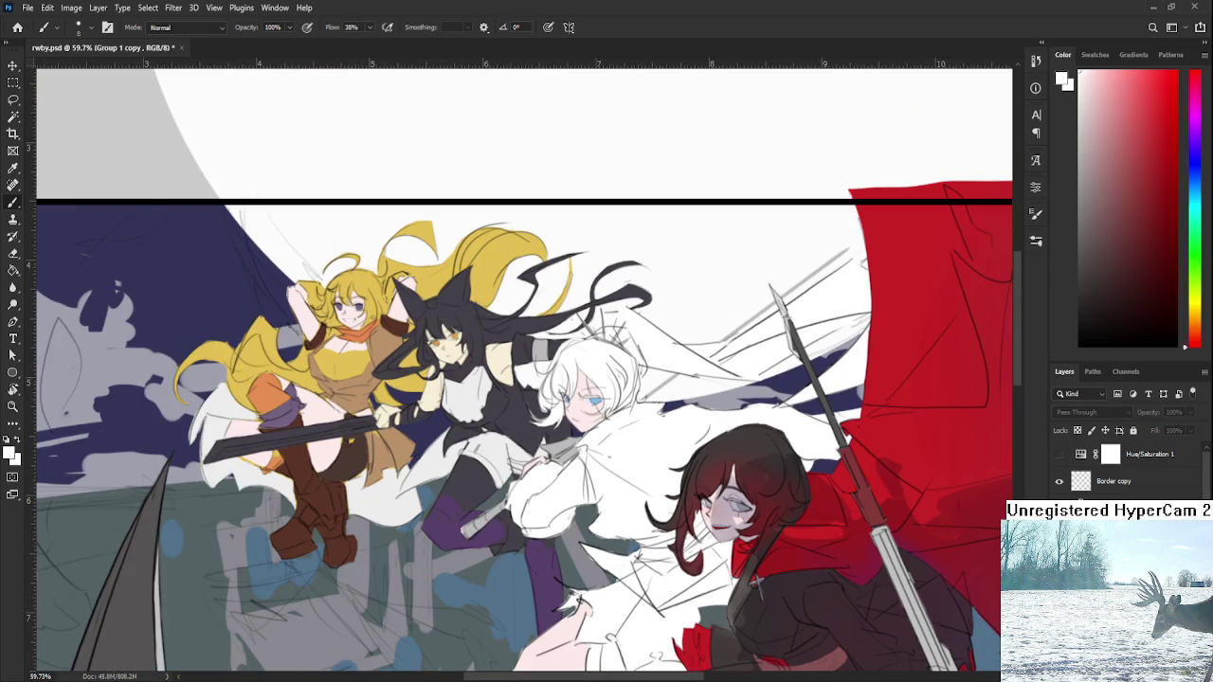
key("ctrl+comma")
scroll(1127, 464, "down", 3)
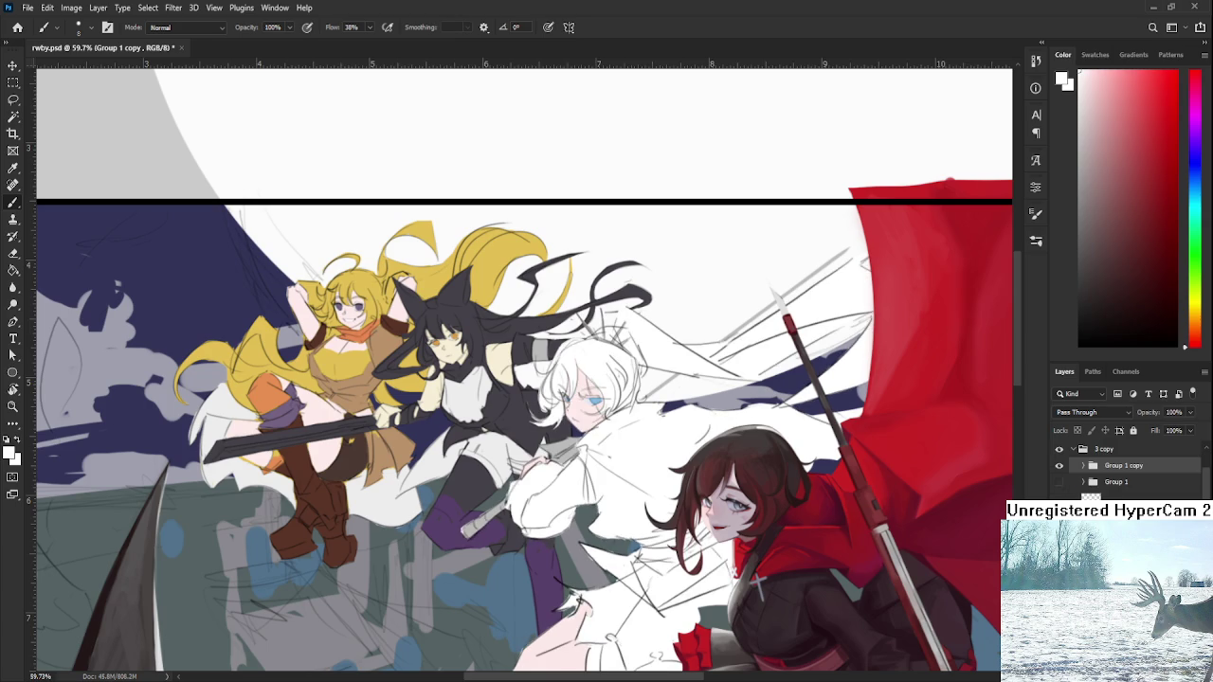
key("alt+bracketleft")
key("alt+bracketleft")
key("alt+bracketleft")
key("alt+bracketleft")
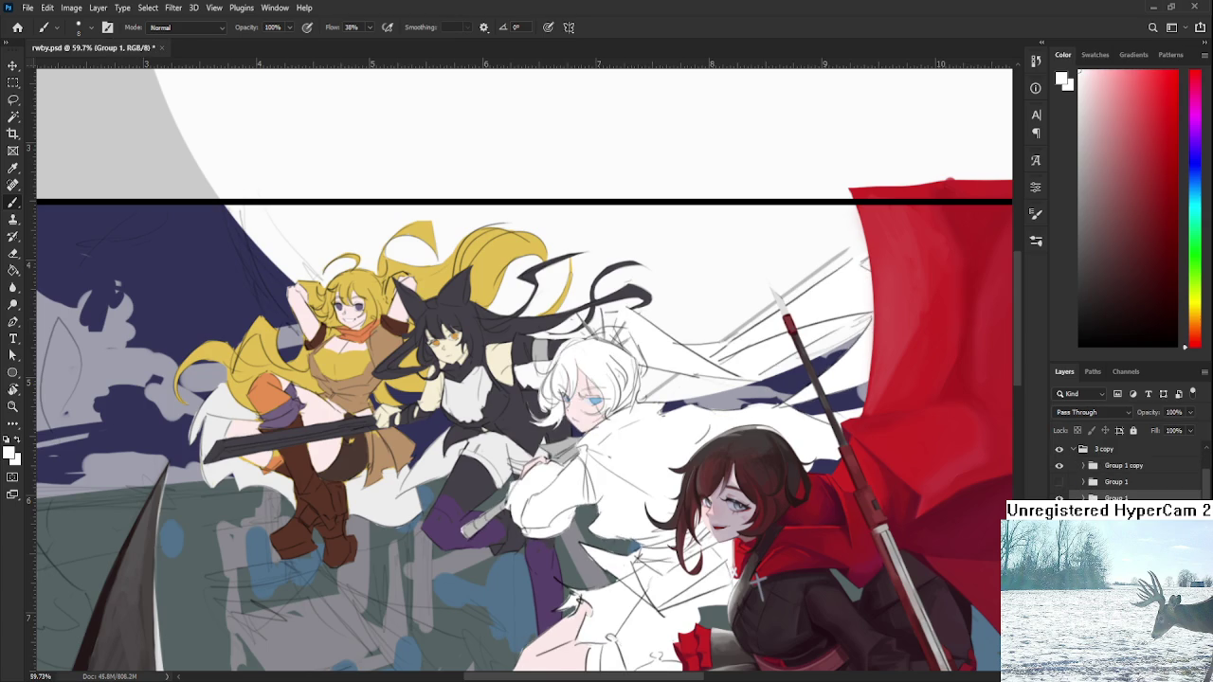
key("alt+bracketleft")
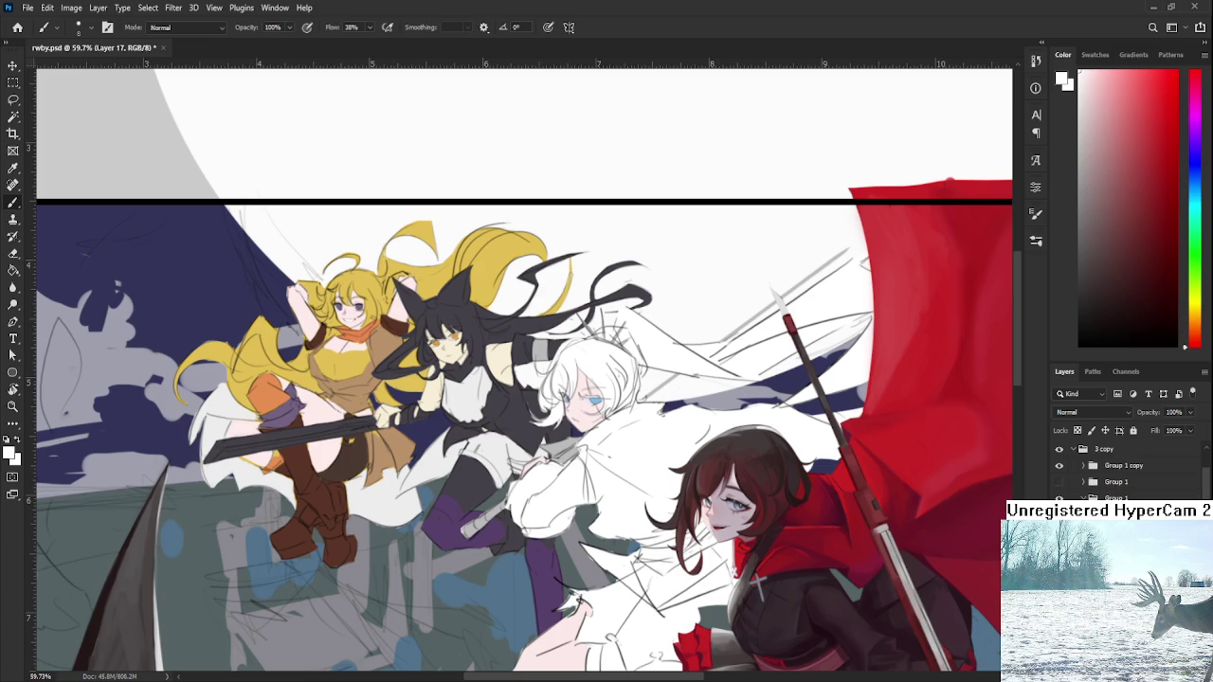
key("ctrl+comma")
key("ctrl+comma")
key("alt+bracketleft")
scroll(597, 403, "down", 2)
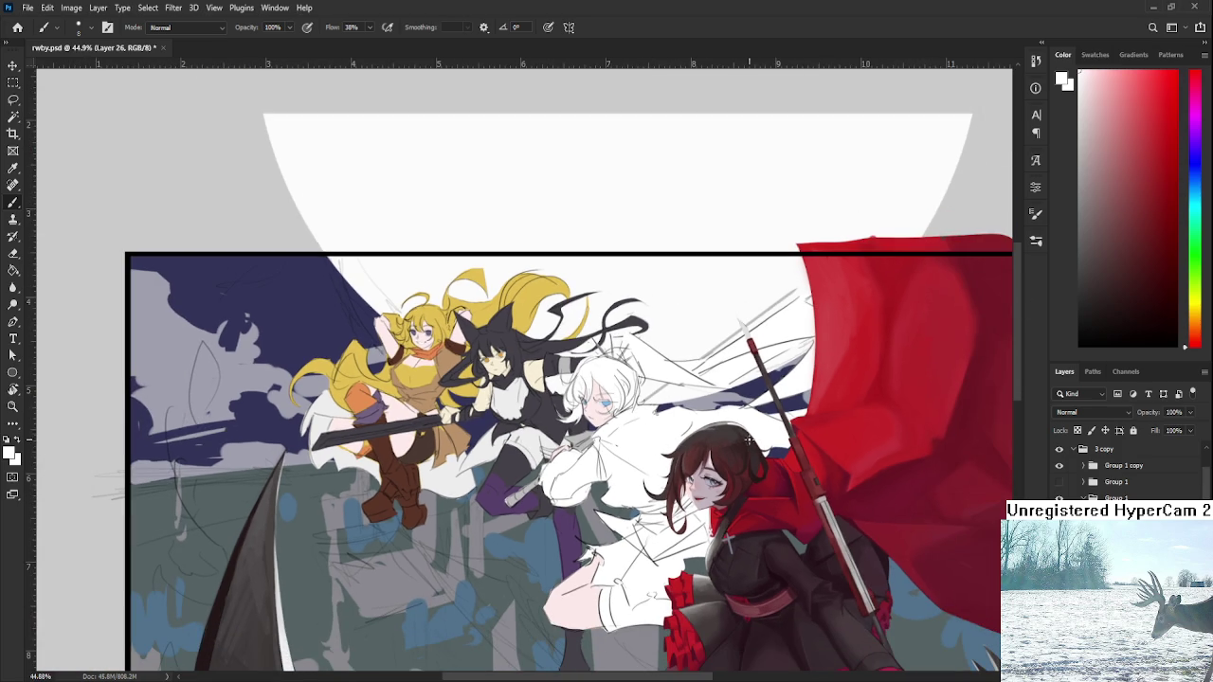
- Try a light blue stroke on Weiss's sleeve, then undo it
left_click(1195, 176)
left_click(1131, 151)
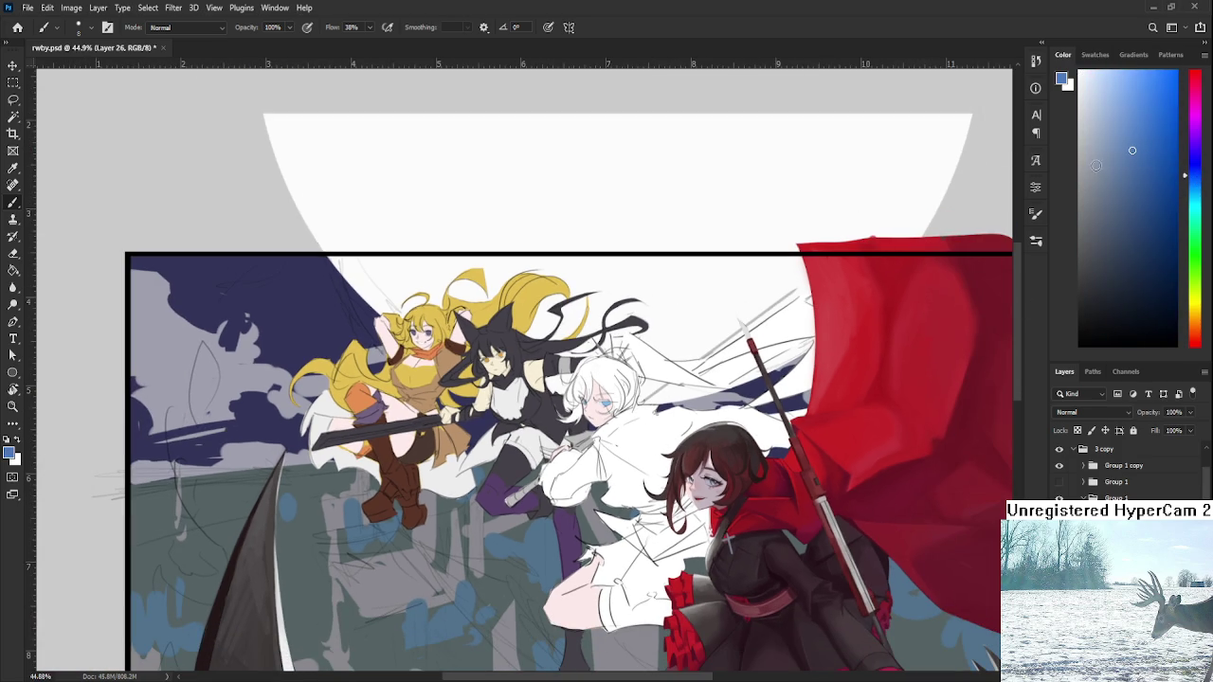
scroll(611, 479, "up", 1)
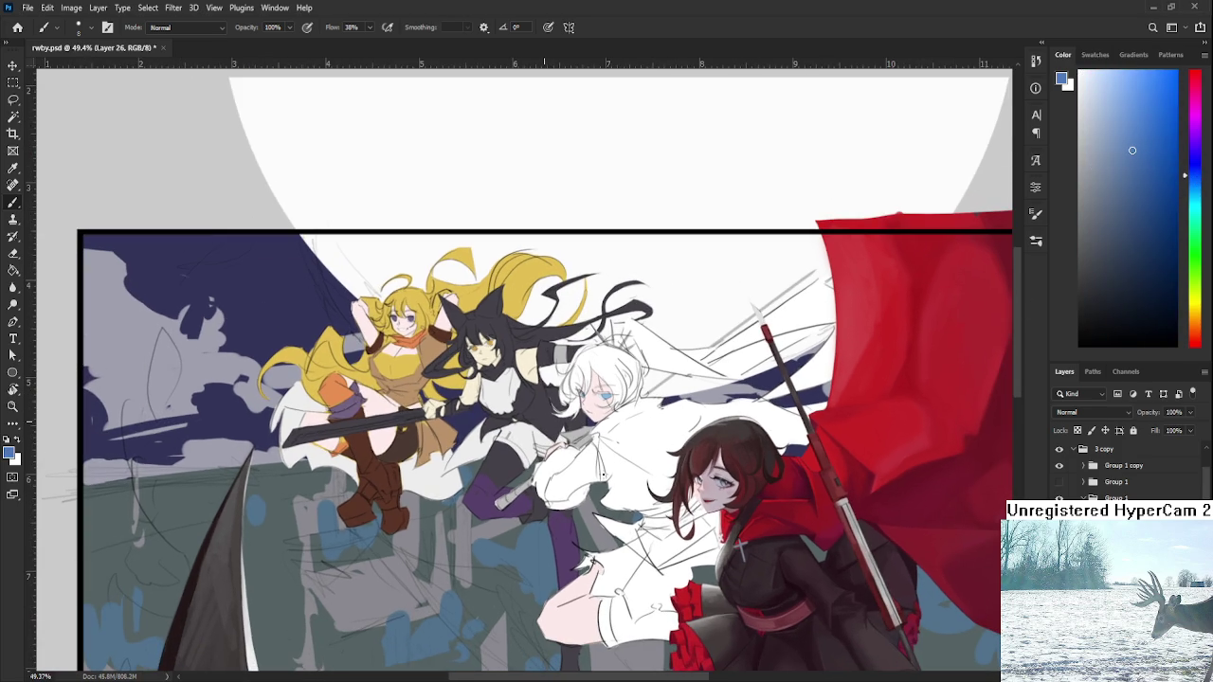
left_click_drag(644, 452, 621, 507)
key("ctrl+z")
- Paint pale bluish-white highlights on Weiss's sleeve with a brush of about 250
key("bracketleft")
key("bracketleft")
key("bracketleft")
key("bracketright")
key("bracketright")
key("bracketright")
key("bracketright")
key("bracketright")
key("bracketright")
key("bracketright")
key("bracketright")
key("bracketright")
key("bracketright")
key("bracketright")
left_click_drag(627, 465, 625, 488)
left_click_drag(626, 493, 636, 469)
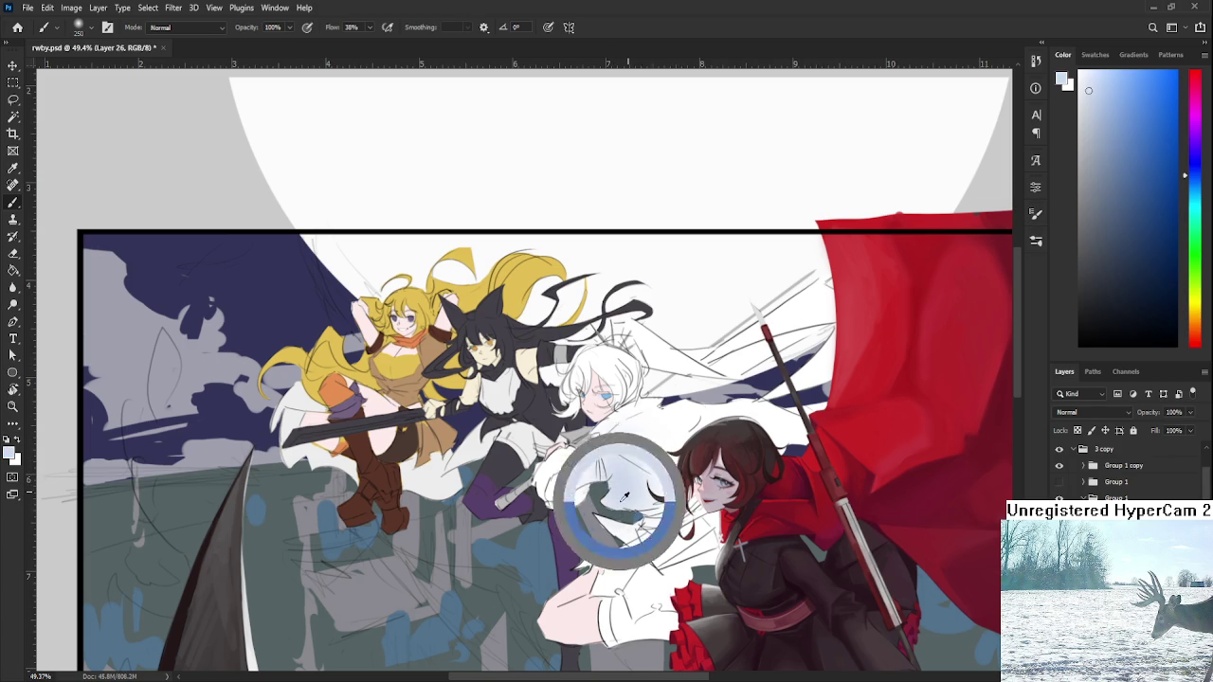
left_click(660, 425, "alt")
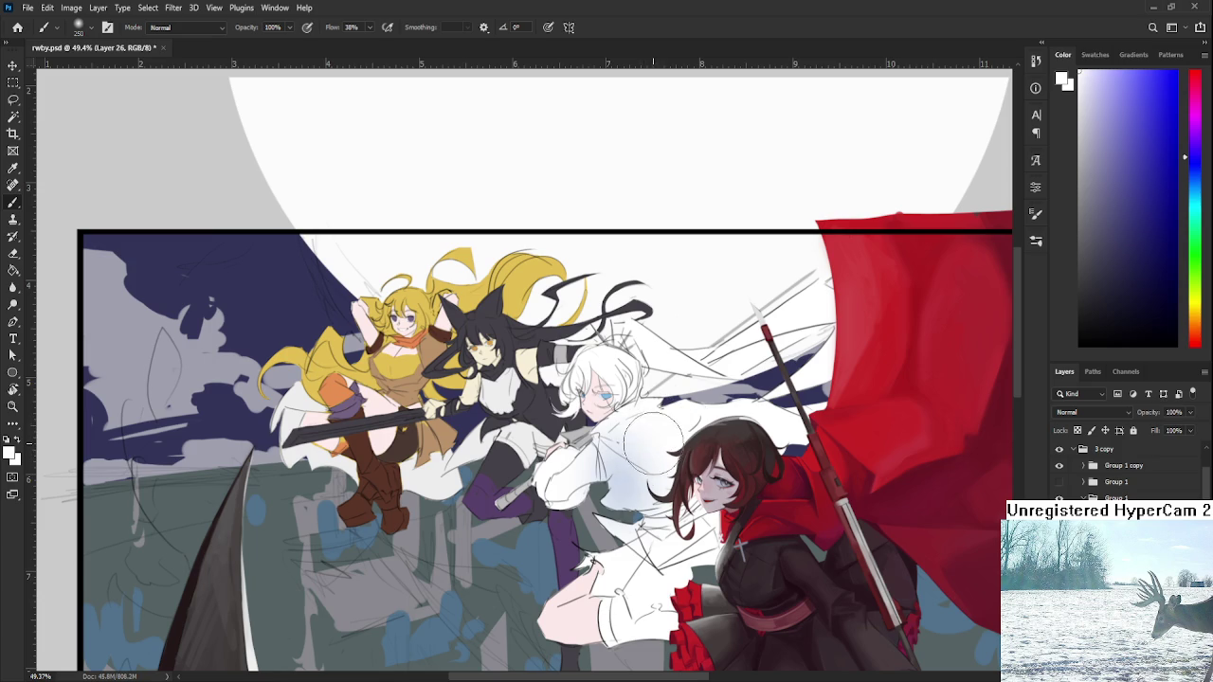
- Set the eraser to 200, return to the brush and sample Weiss's light blue dress
key("e")
key("bracketright")
key("bracketright")
key("bracketright")
key("bracketright")
key("bracketright")
key("bracketright")
key("bracketright")
key("bracketright")
key("bracketright")
key("bracketright")
key("bracketright")
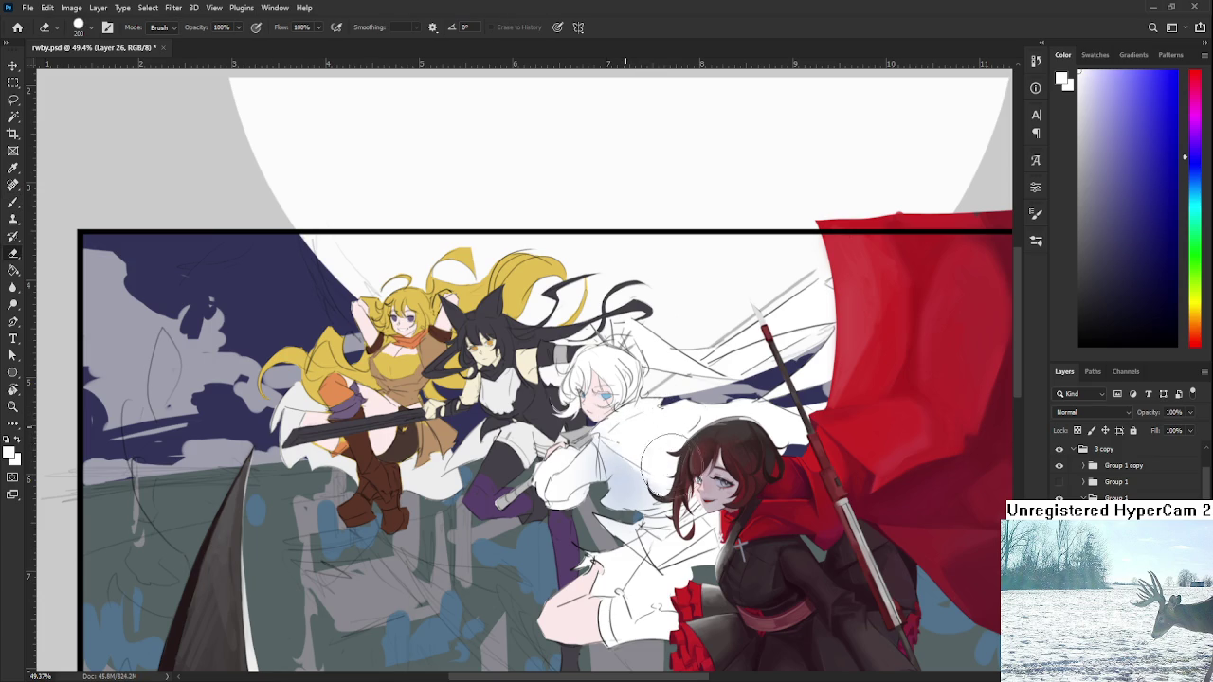
key("b")
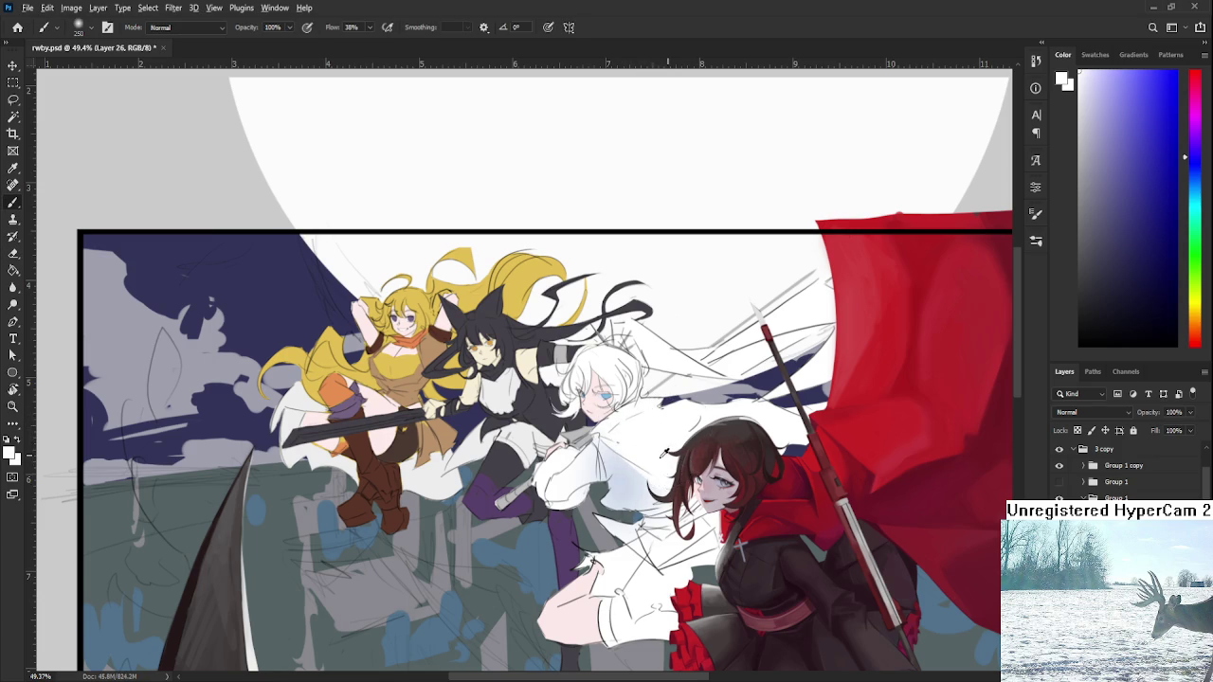
left_click(615, 477, "alt")
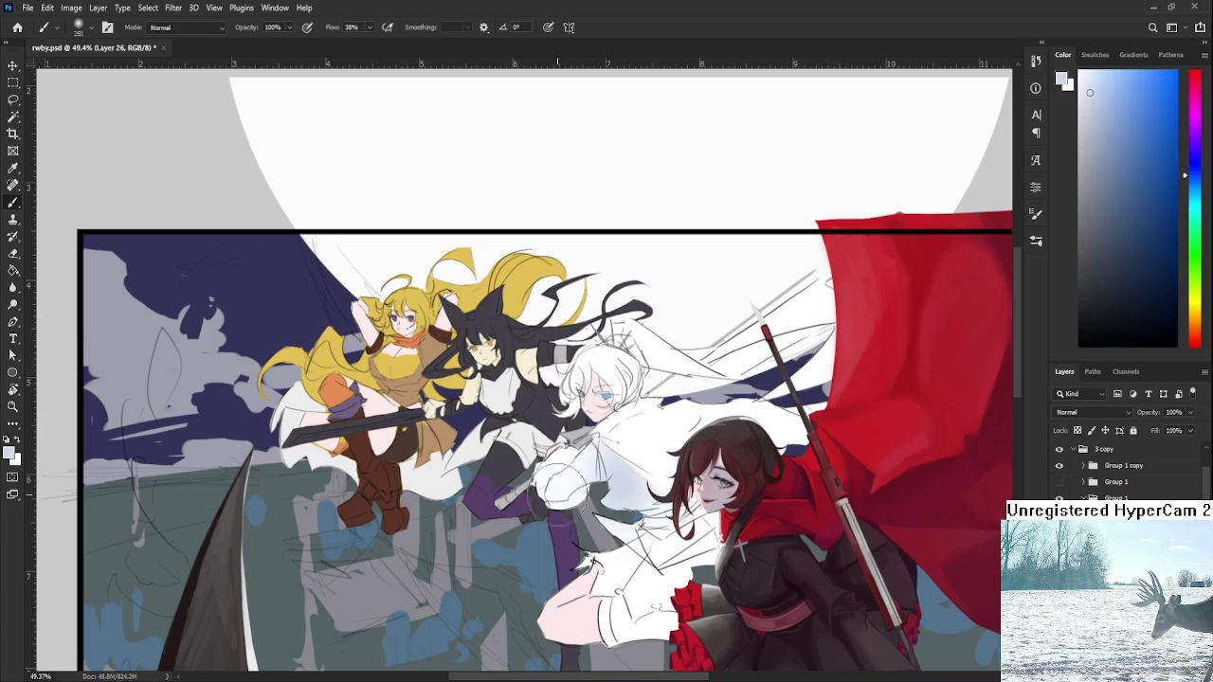
left_click_drag(568, 492, 542, 422)
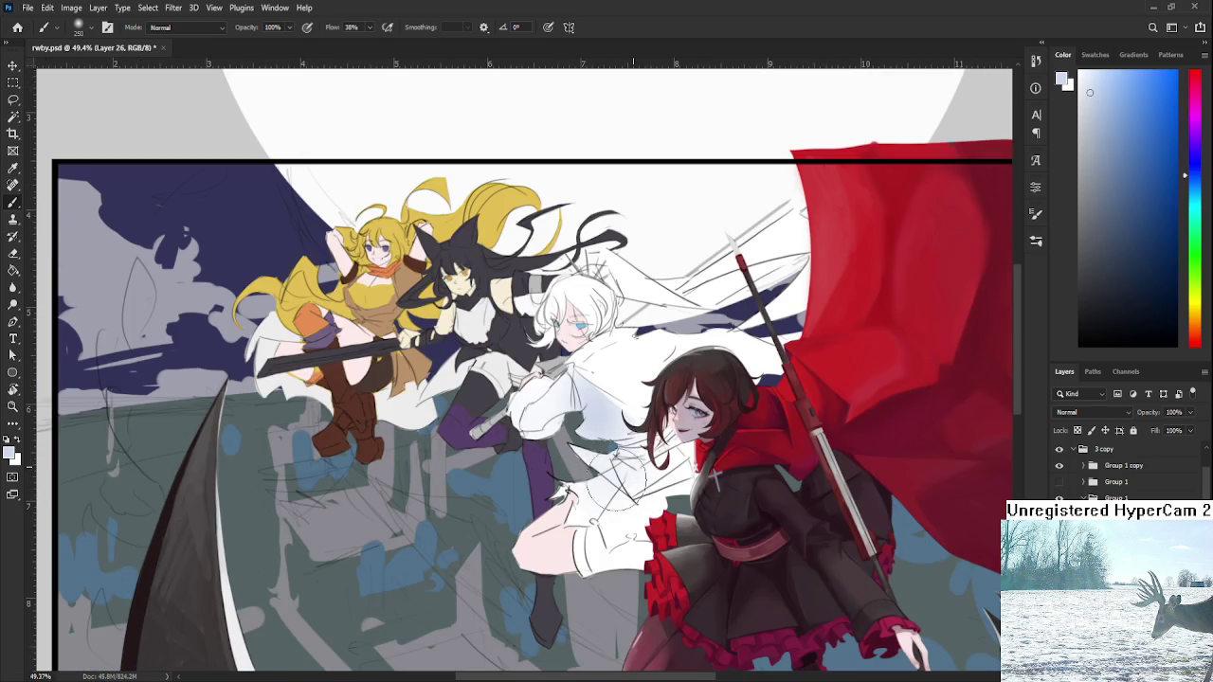
left_click_drag(668, 417, 633, 493)
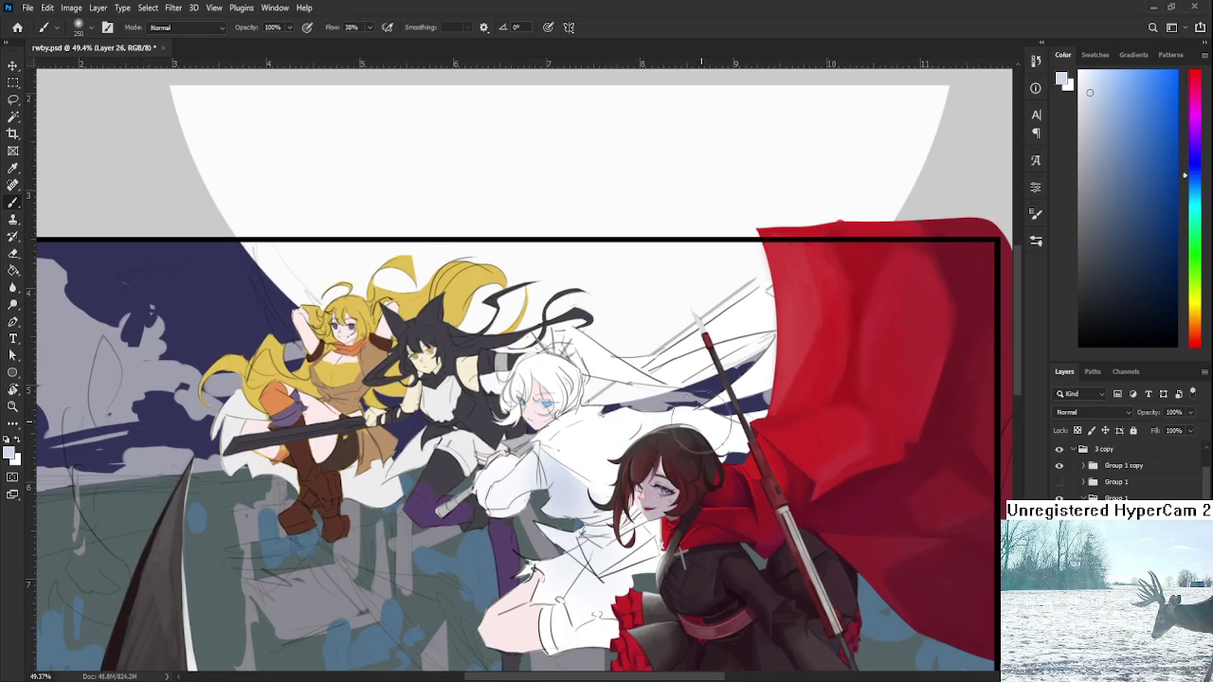
- Sample pinkish white near Weiss's chest and paint light pink across it
left_click(577, 444, "alt")
left_click(621, 478, "alt")
left_click(571, 392, "alt")
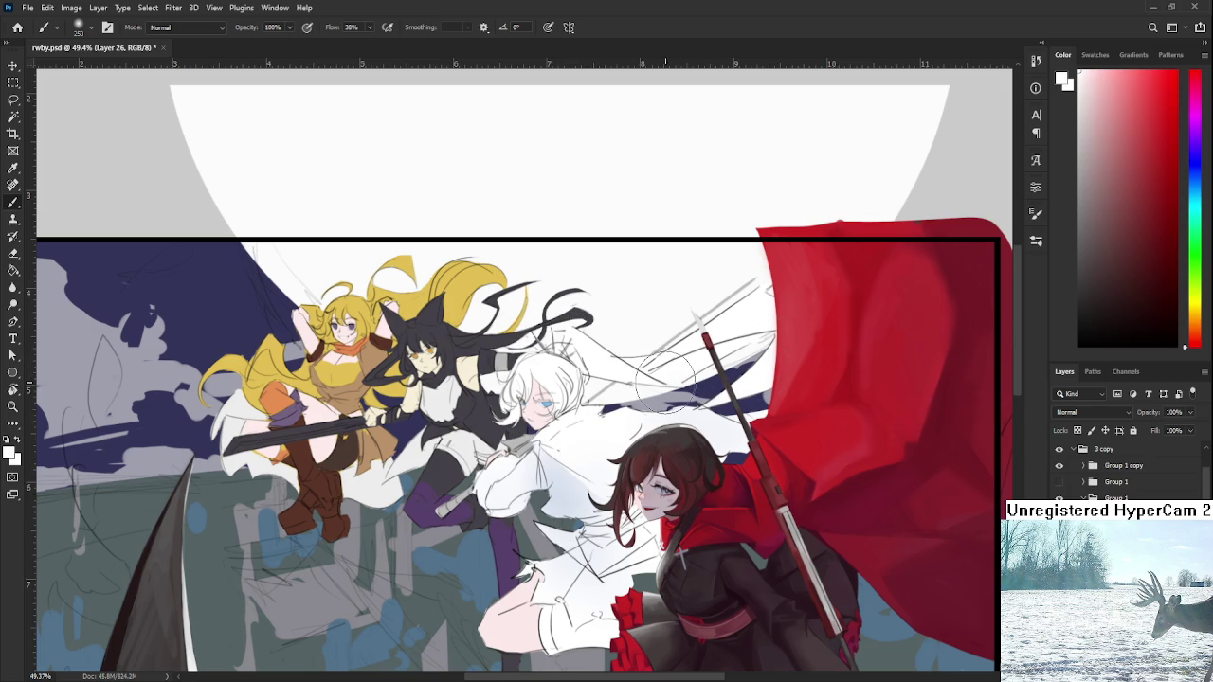
left_click(748, 484, "alt")
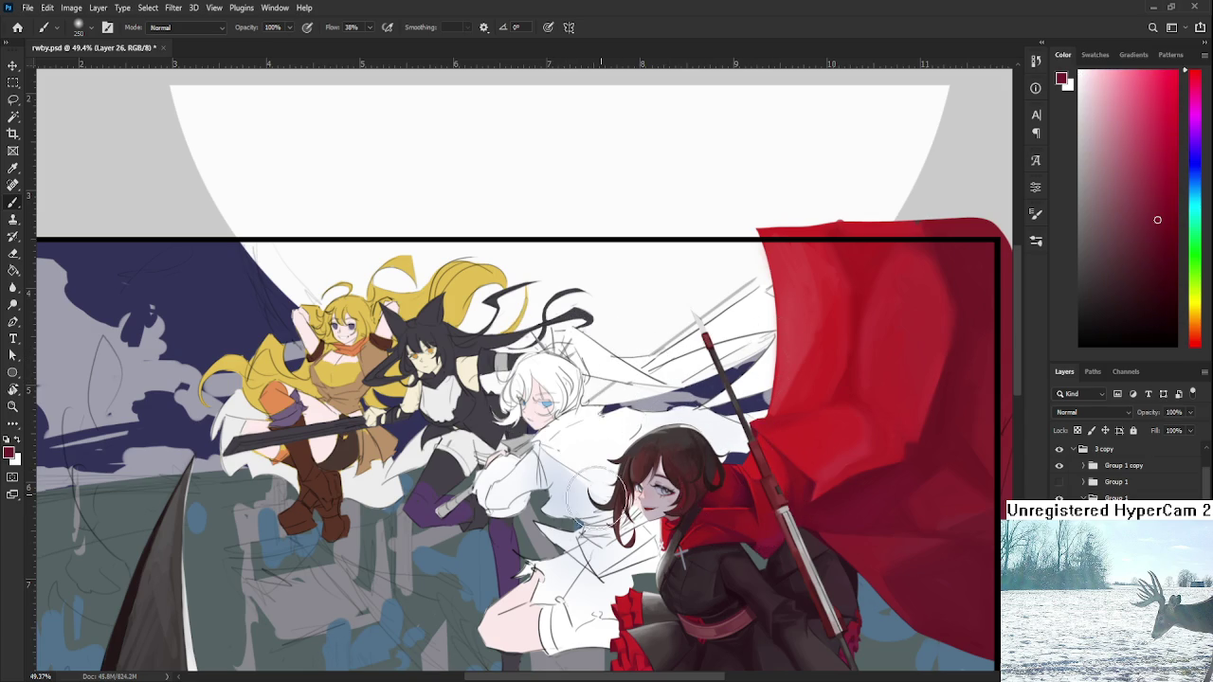
left_click(594, 431, "alt")
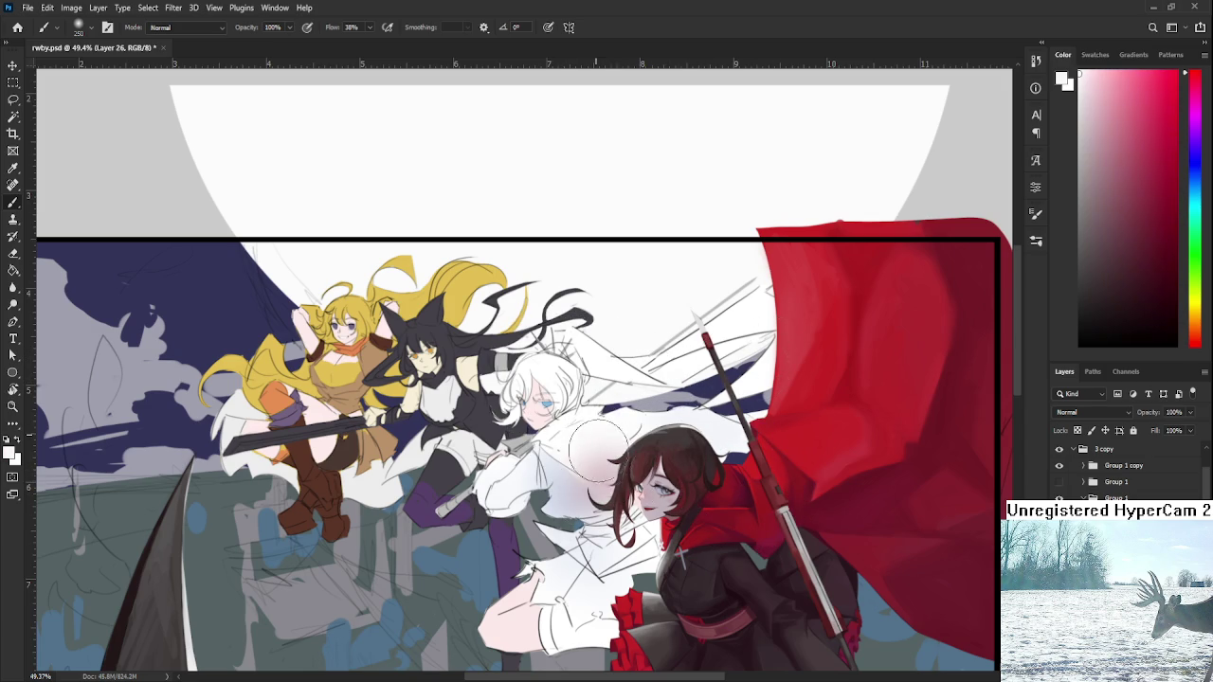
mouse_move(573, 481)
left_mouse_down()
mouse_move(580, 453)
mouse_move(717, 483)
left_mouse_up()
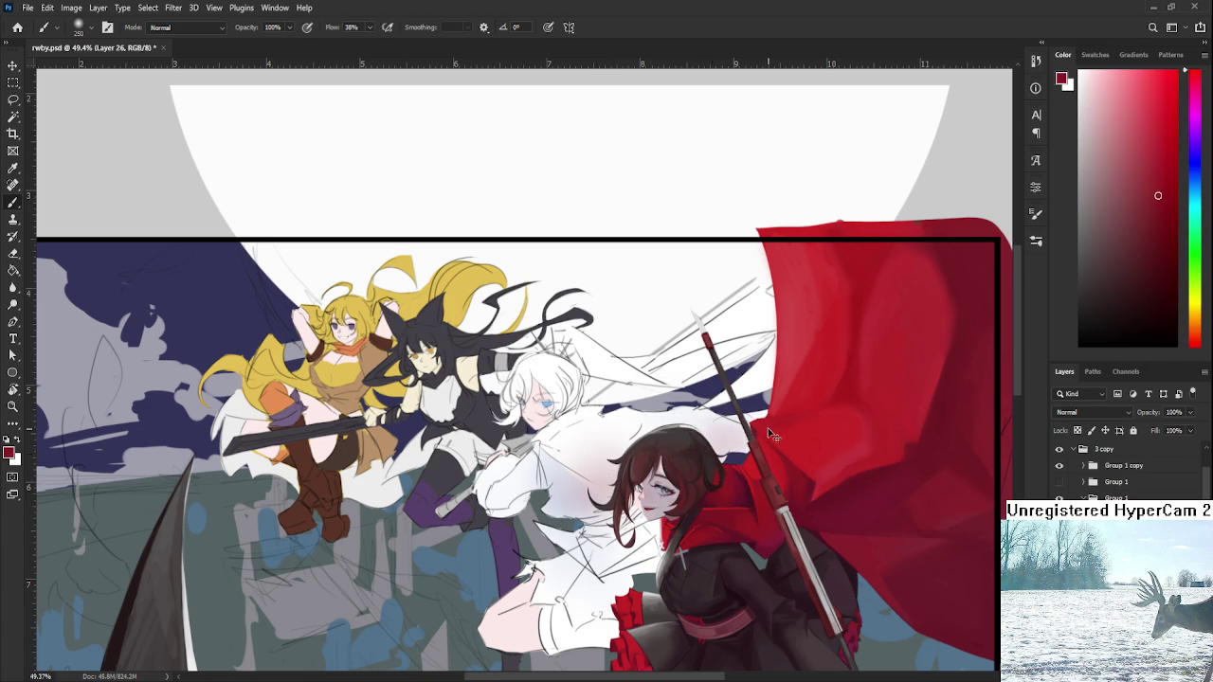
- Settle on a light pink paint colour and zoom in close on Ruby's face
left_click(698, 413, "alt")
left_click(744, 441, "alt")
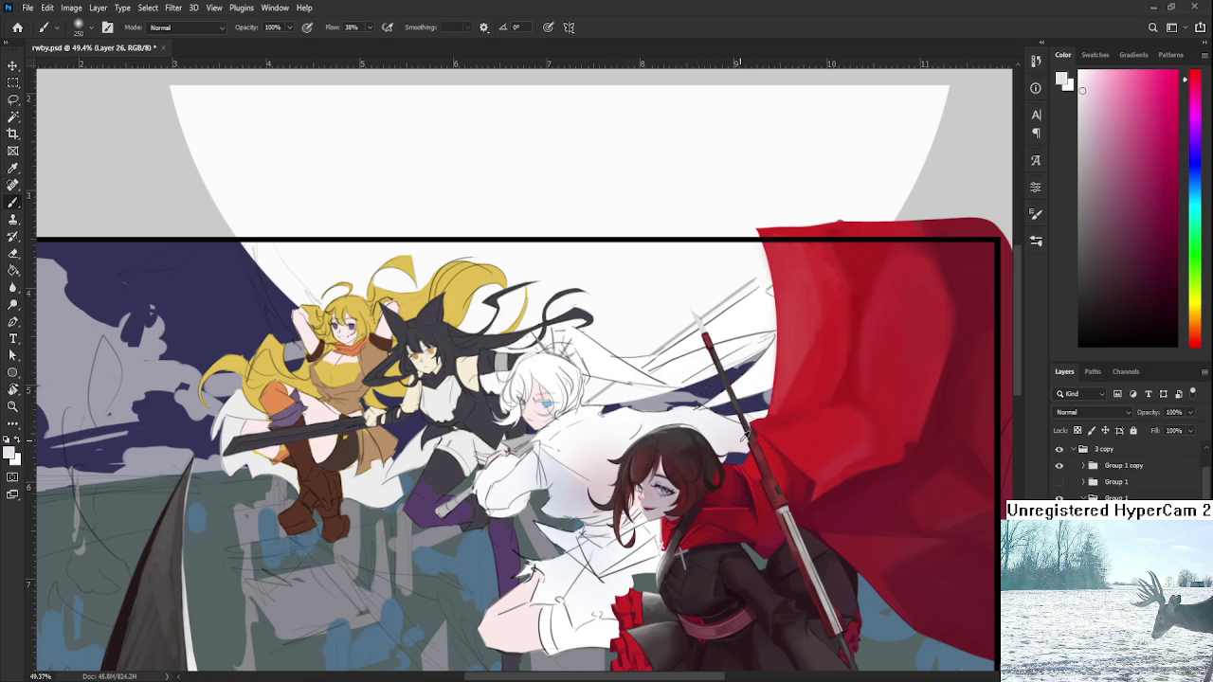
left_click(717, 503, "alt")
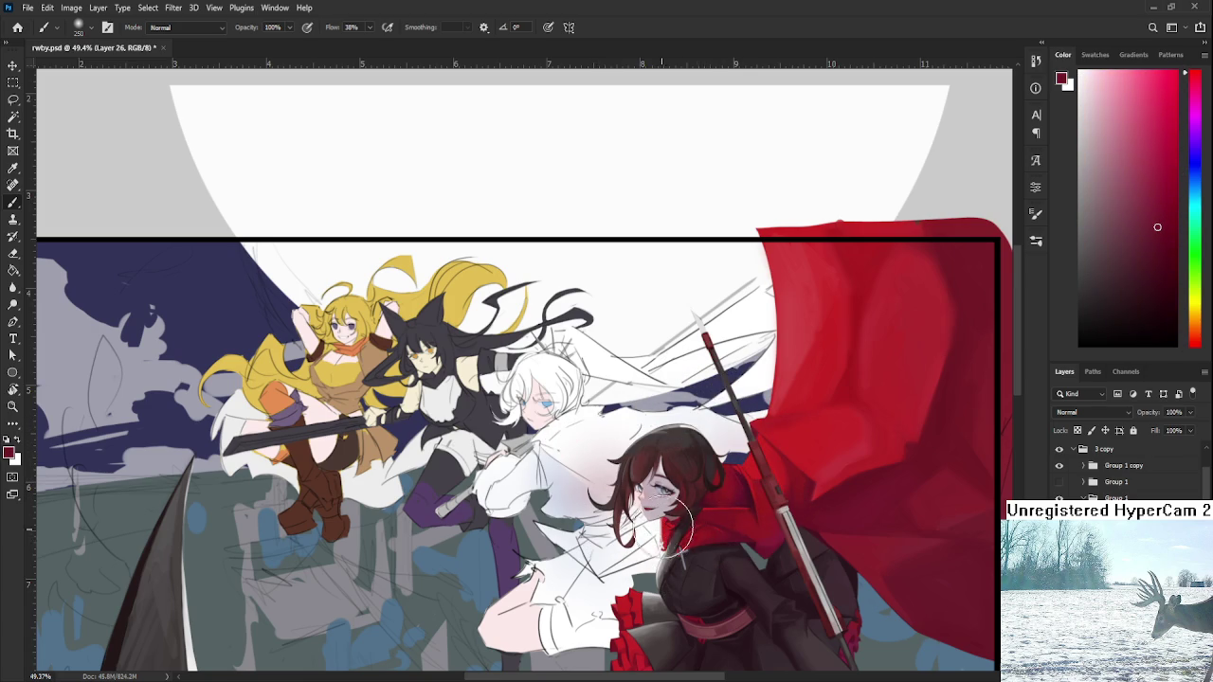
left_click(614, 550, "alt")
left_click(654, 532, "alt")
mouse_move(615, 547)
left_mouse_down()
mouse_move(682, 469)
mouse_move(797, 484)
left_mouse_up()
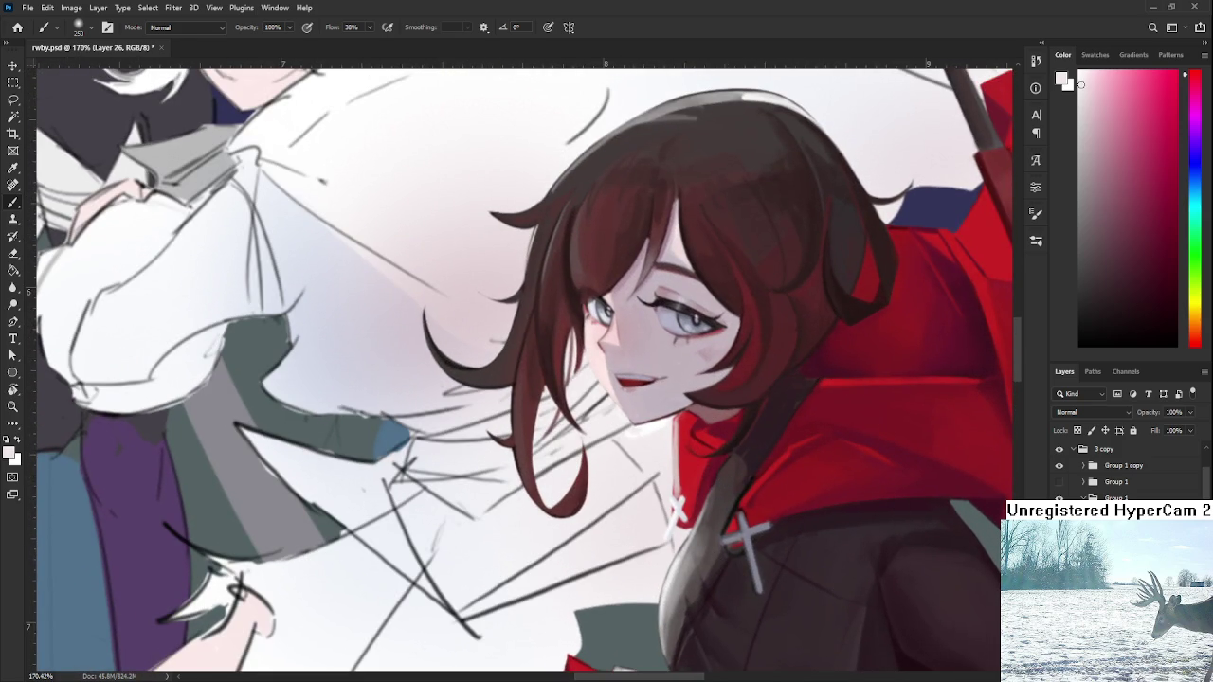
key("alt+bracketright")
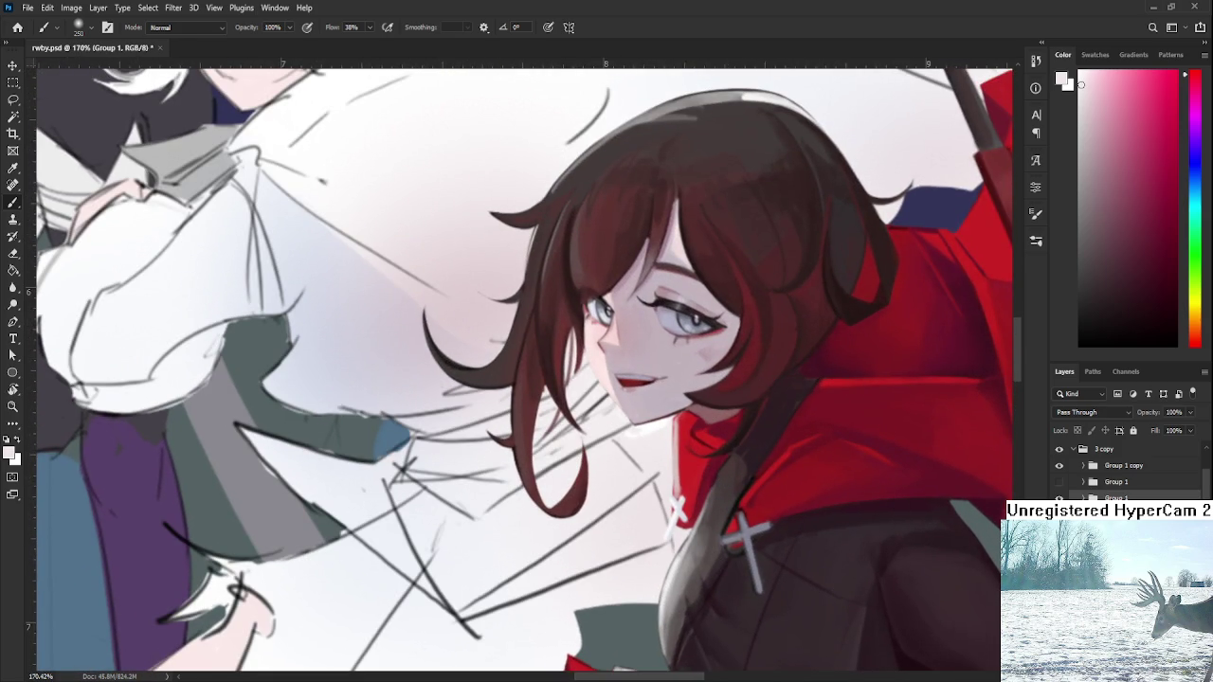
key("ctrl+z")
key("ctrl+shift+z")
scroll(1127, 469, "down", 3)
left_click(812, 474, "ctrl")
scroll(812, 474, "up", 1)
key("e")
key("bracketleft")
key("bracketleft")
key("bracketleft")
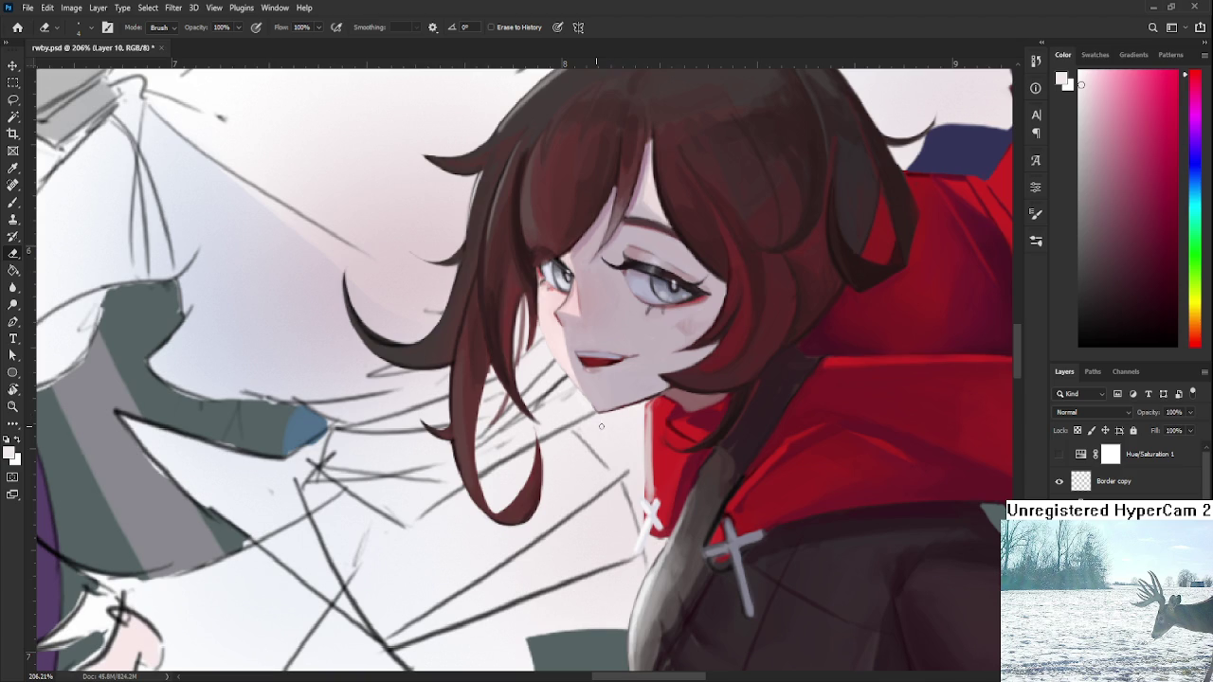
scroll(621, 417, "down", 5)
scroll(621, 417, "down", 3)
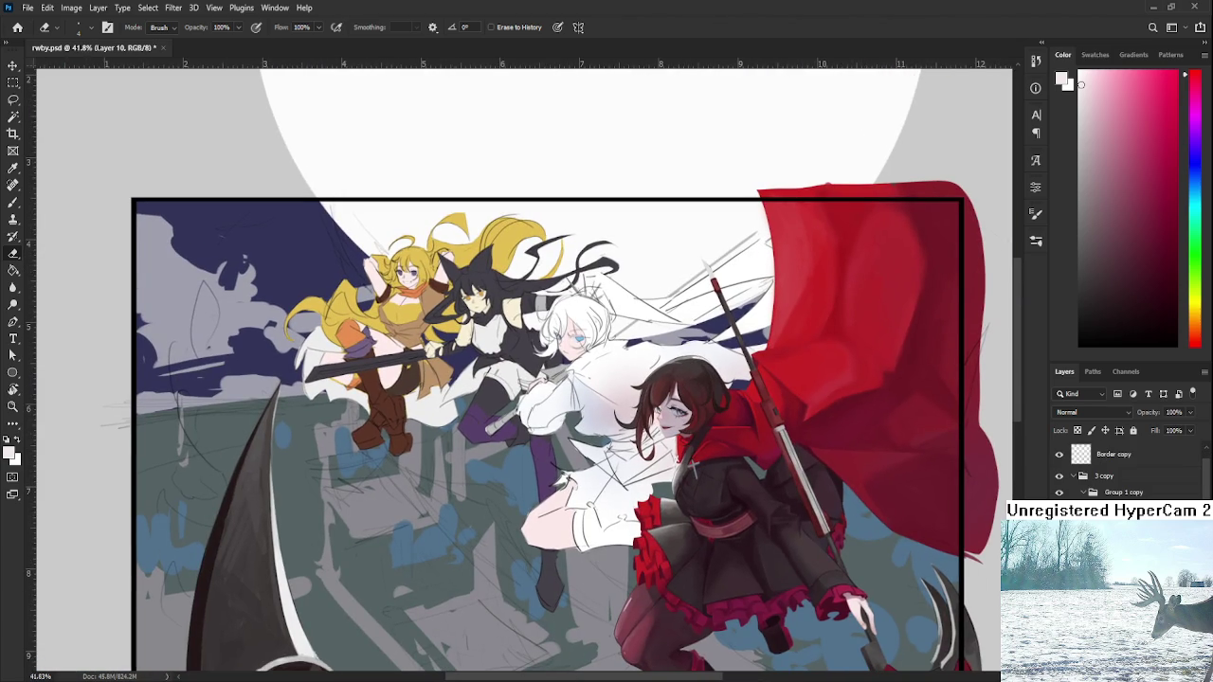
- Paint Weiss's leg in pale skin pink with a size-300 brush
scroll(588, 433, "up", 1)
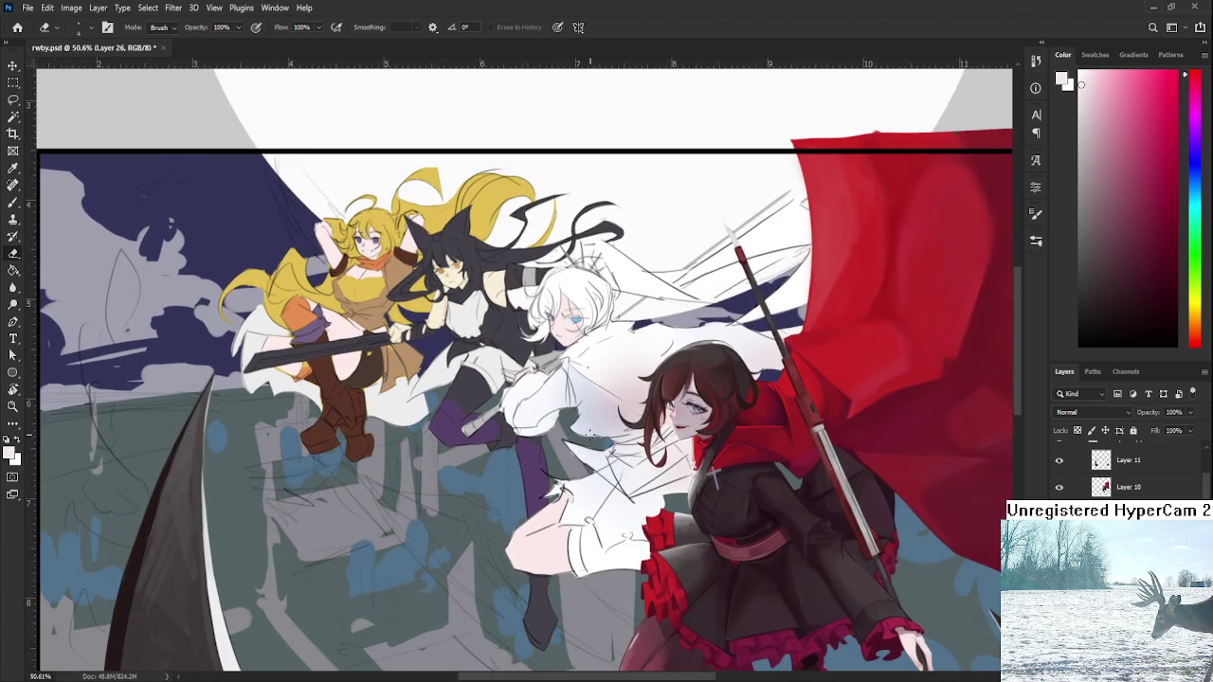
key("b")
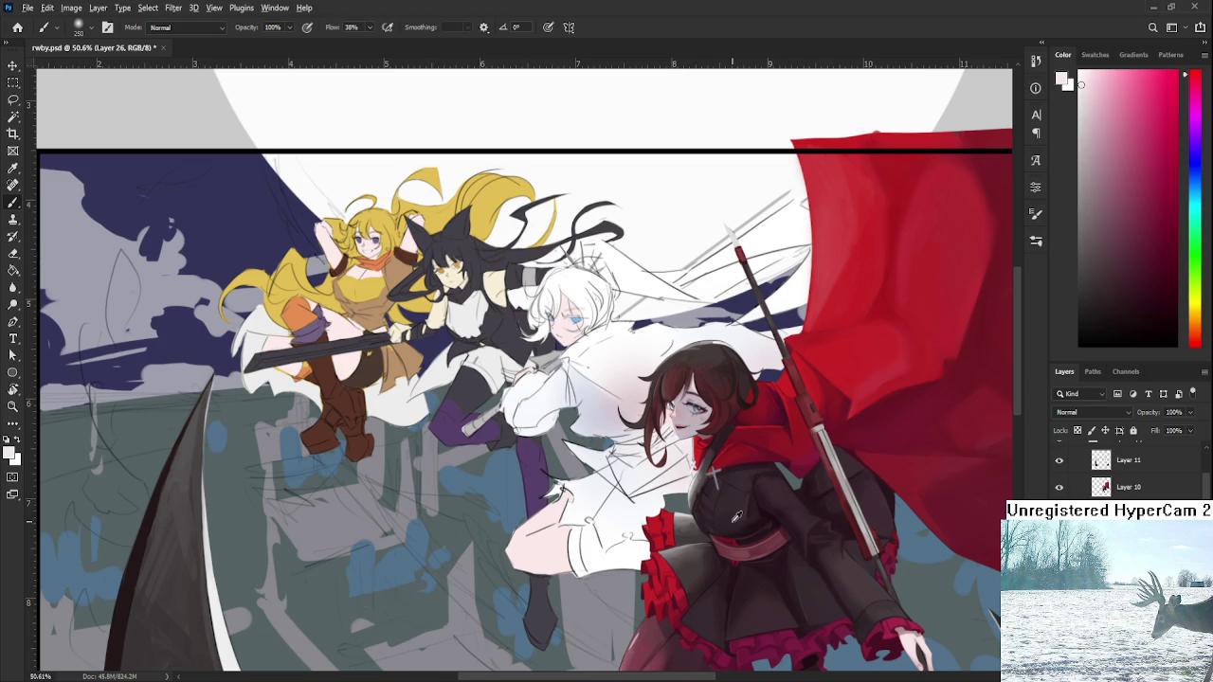
left_click(921, 653, "alt")
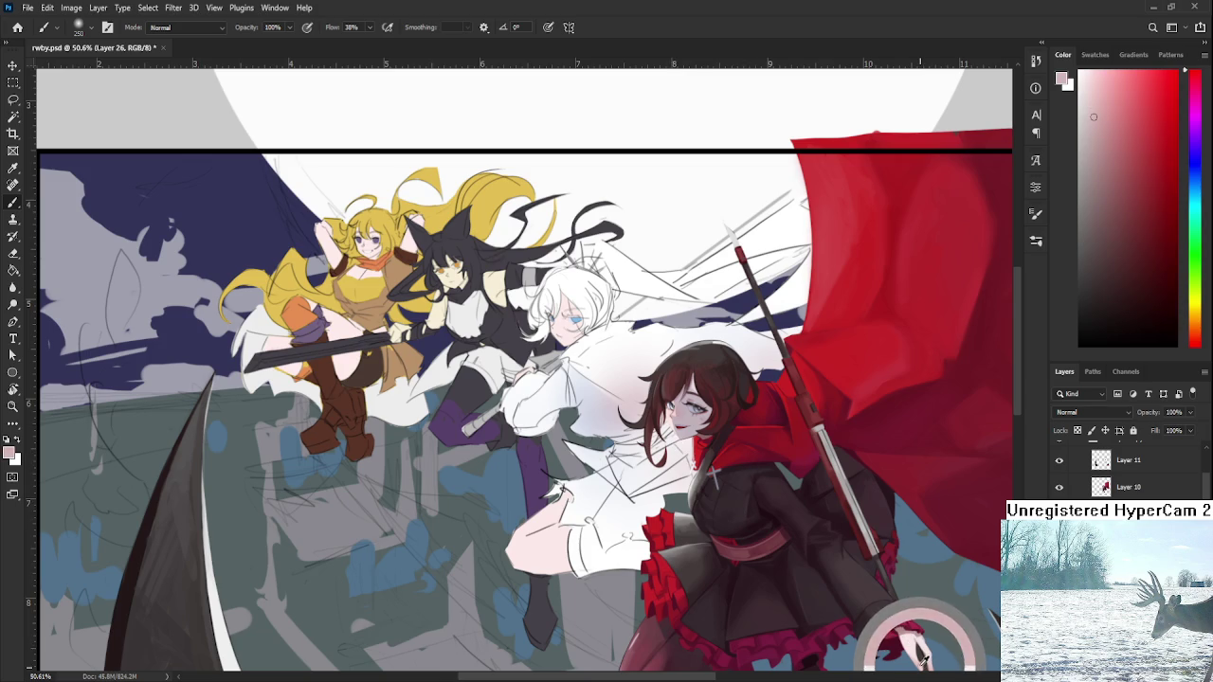
left_click_drag(1114, 159, 1110, 129)
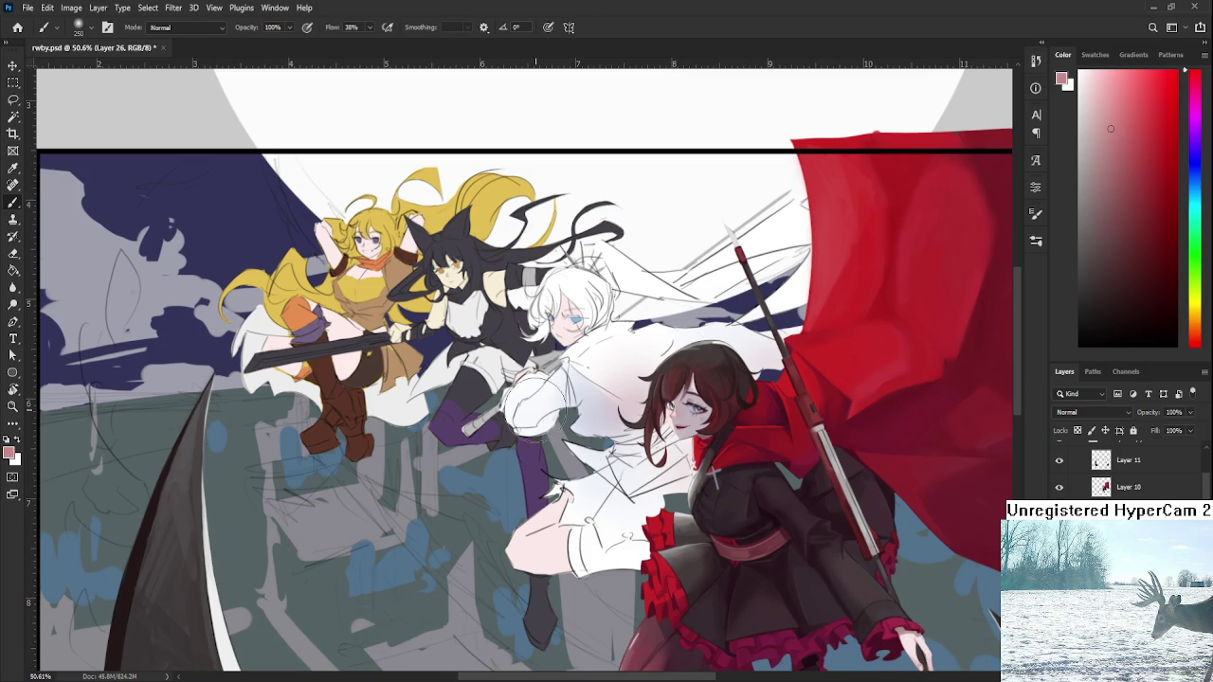
key("bracketright")
left_click_drag(559, 531, 524, 583)
left_click_drag(514, 535, 525, 591)
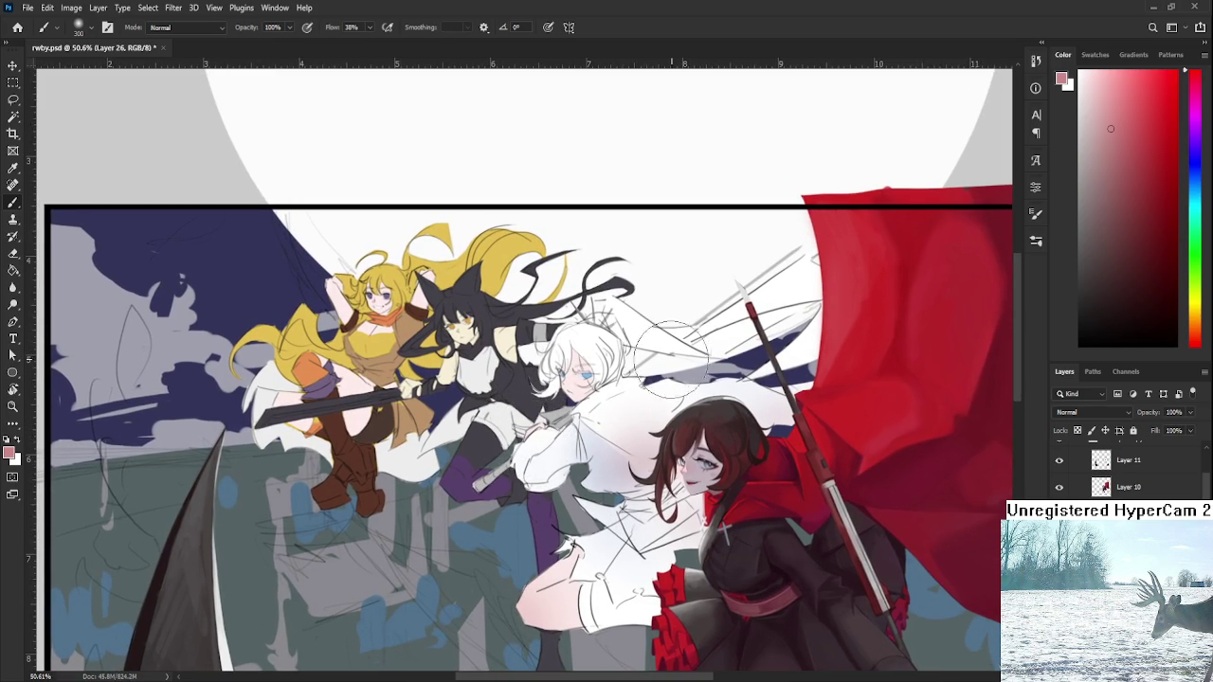
- Paint muted blue-purple over the cape's sketch lines with a size-125 brush
left_click(1081, 223)
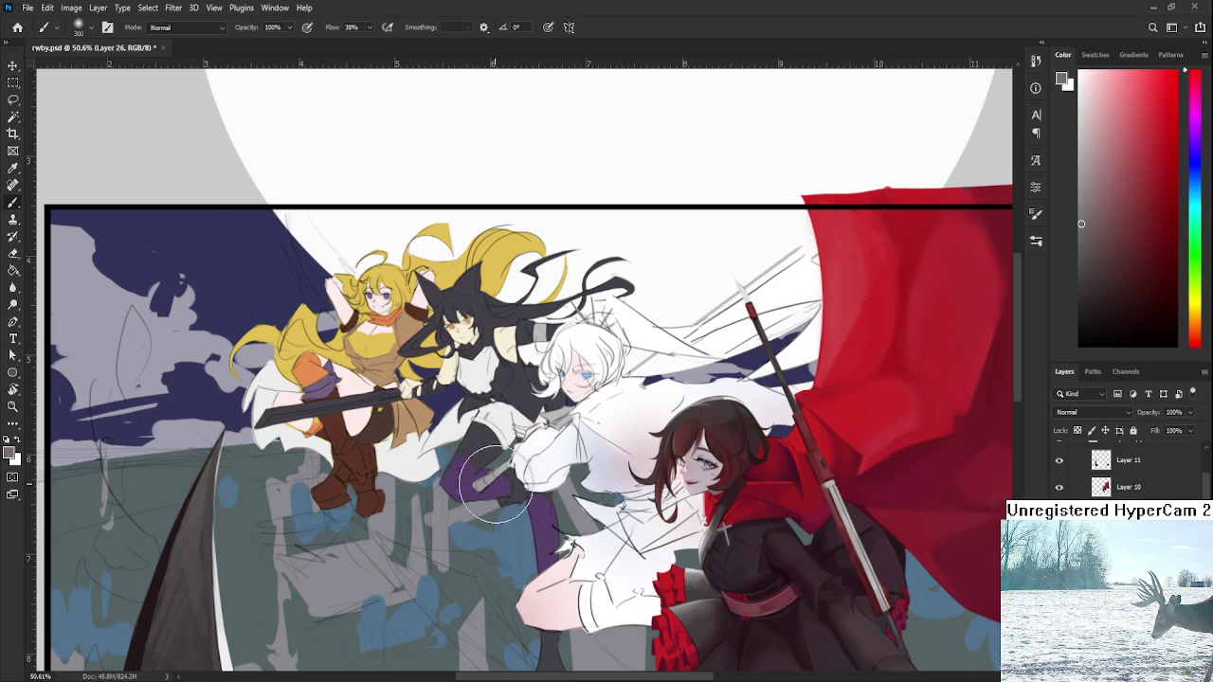
left_click(605, 461, "alt")
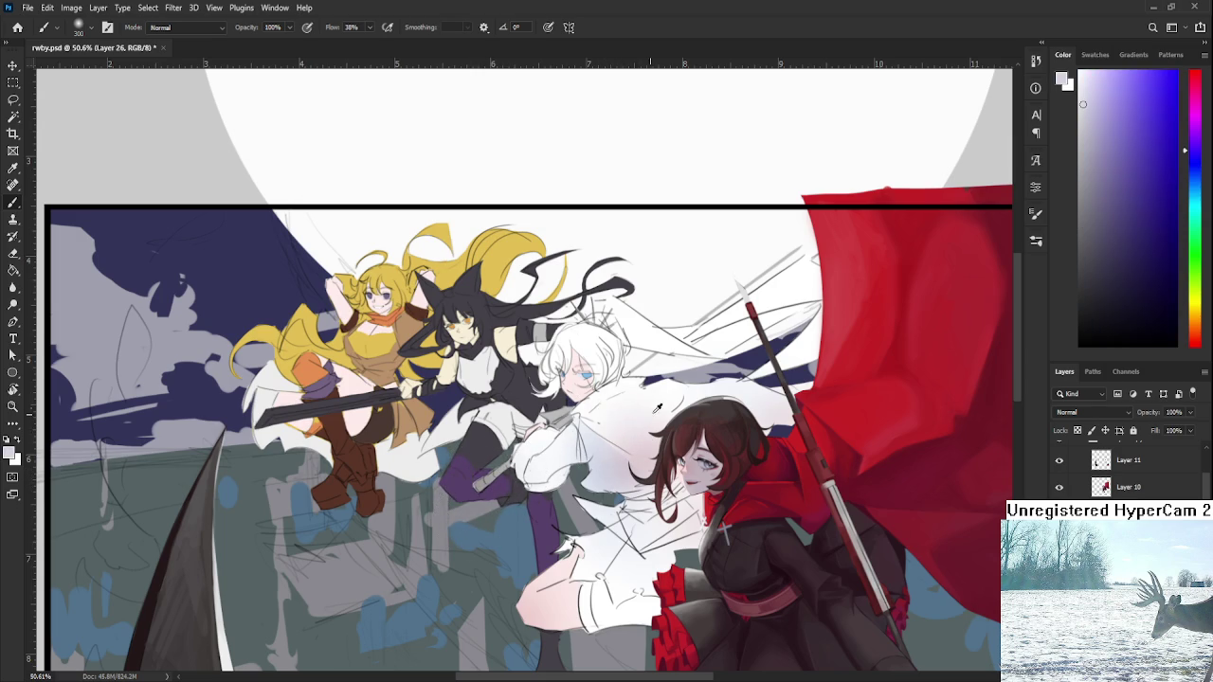
left_click(641, 363, "alt")
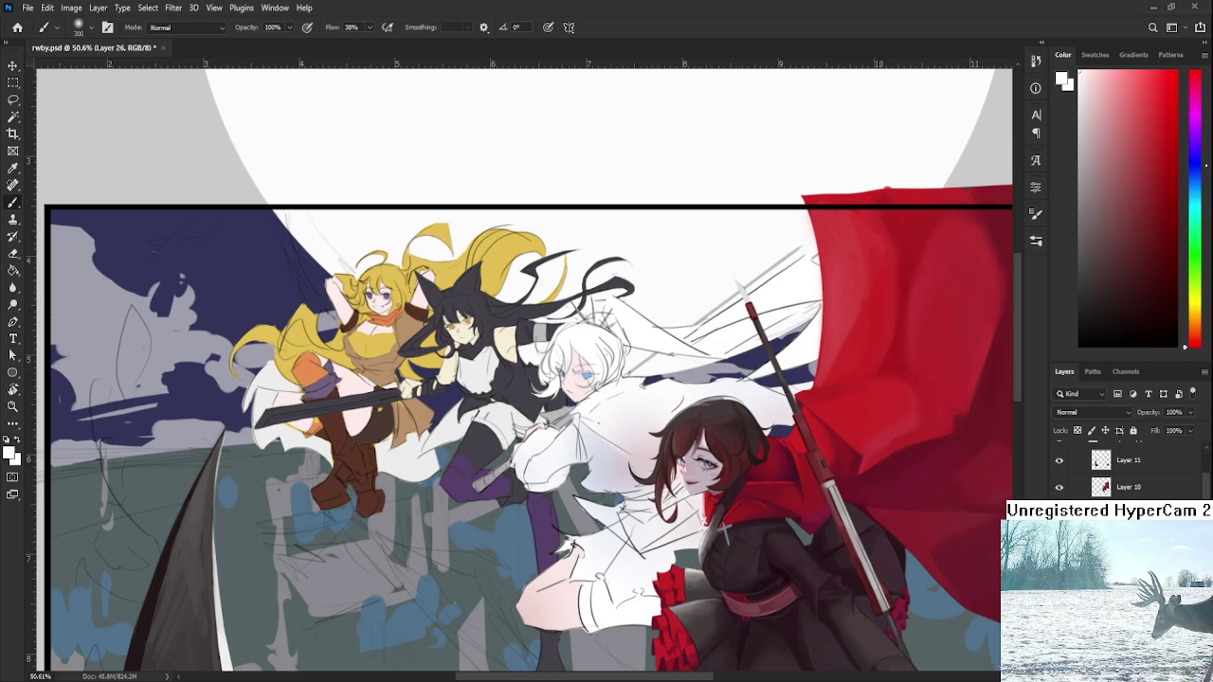
left_click(1189, 161)
left_click_drag(1123, 175, 1124, 190)
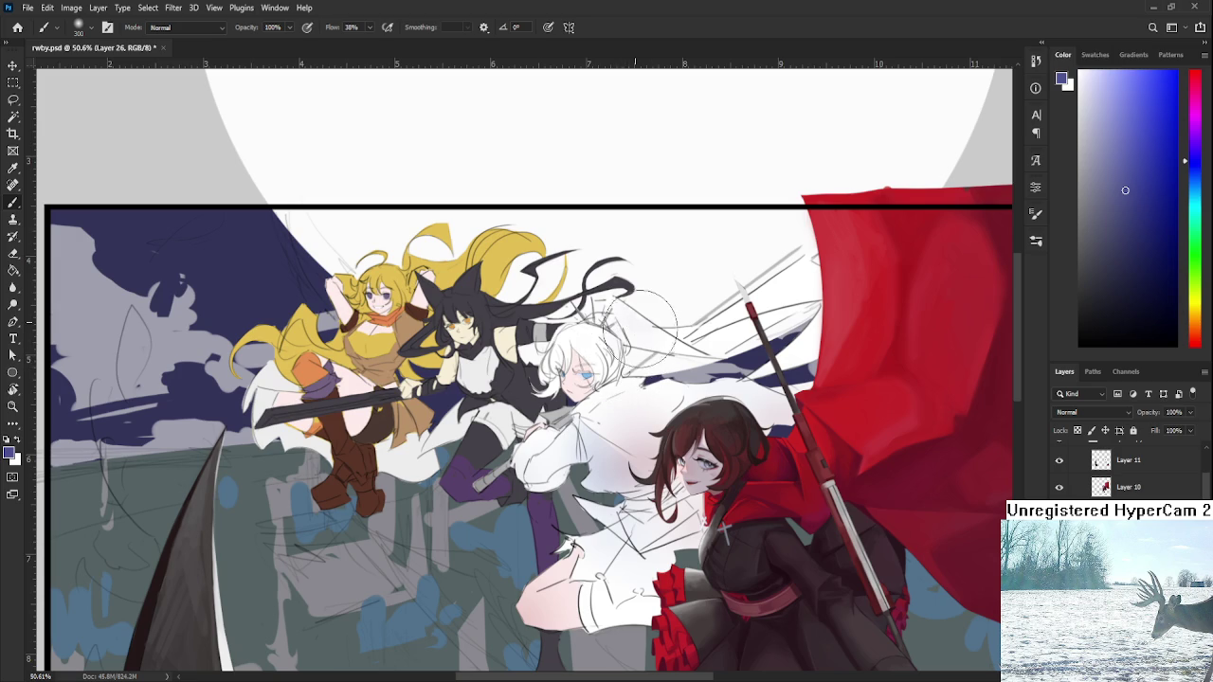
key("bracketleft")
key("bracketleft")
key("bracketleft")
left_click_drag(641, 316, 676, 358)
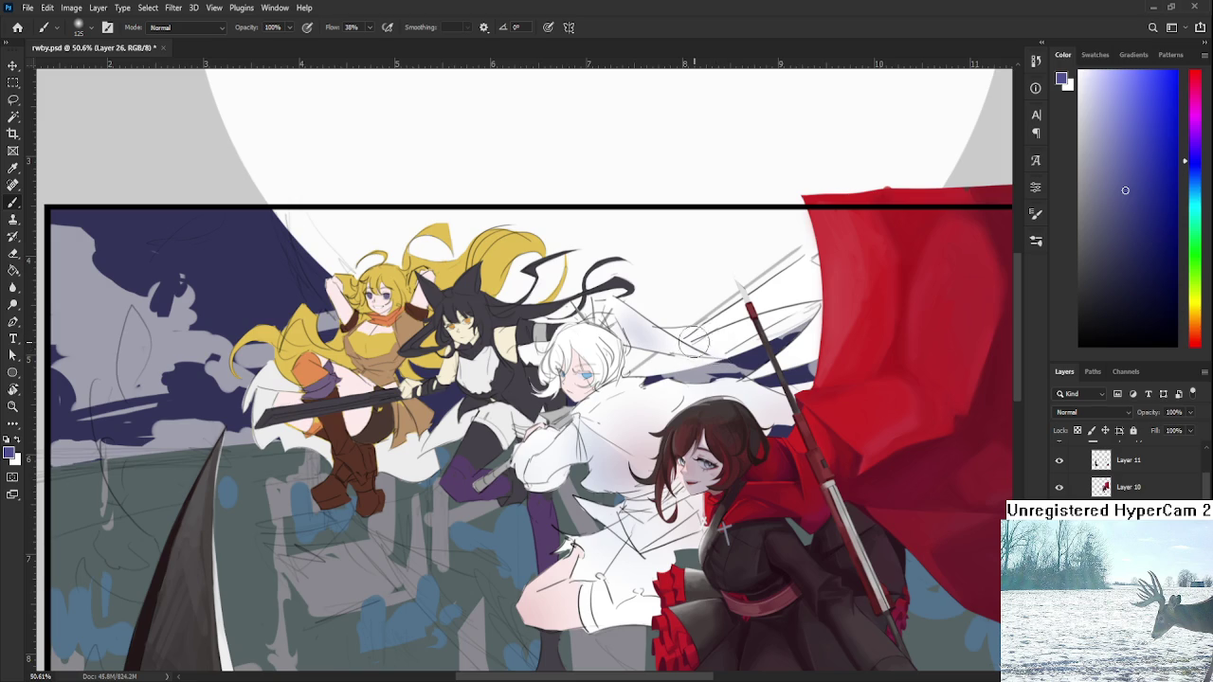
- Sample Weiss's cloak white and skirt pink, then choose a dark red paint colour
key("e")
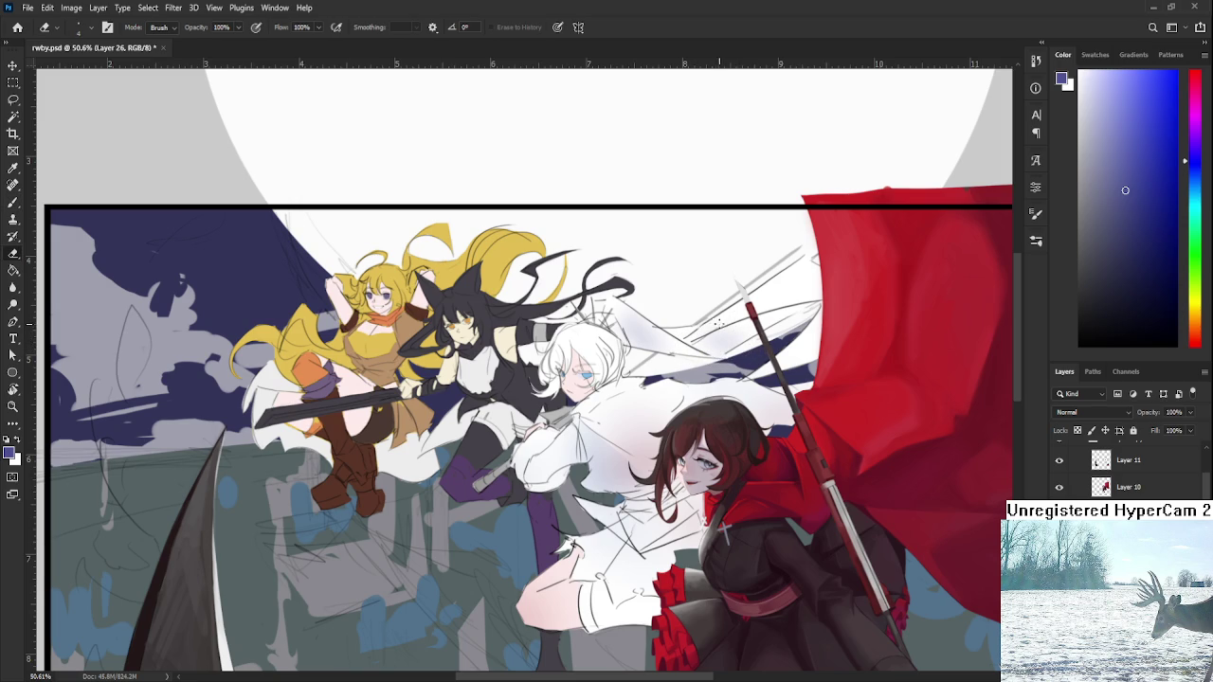
key("b")
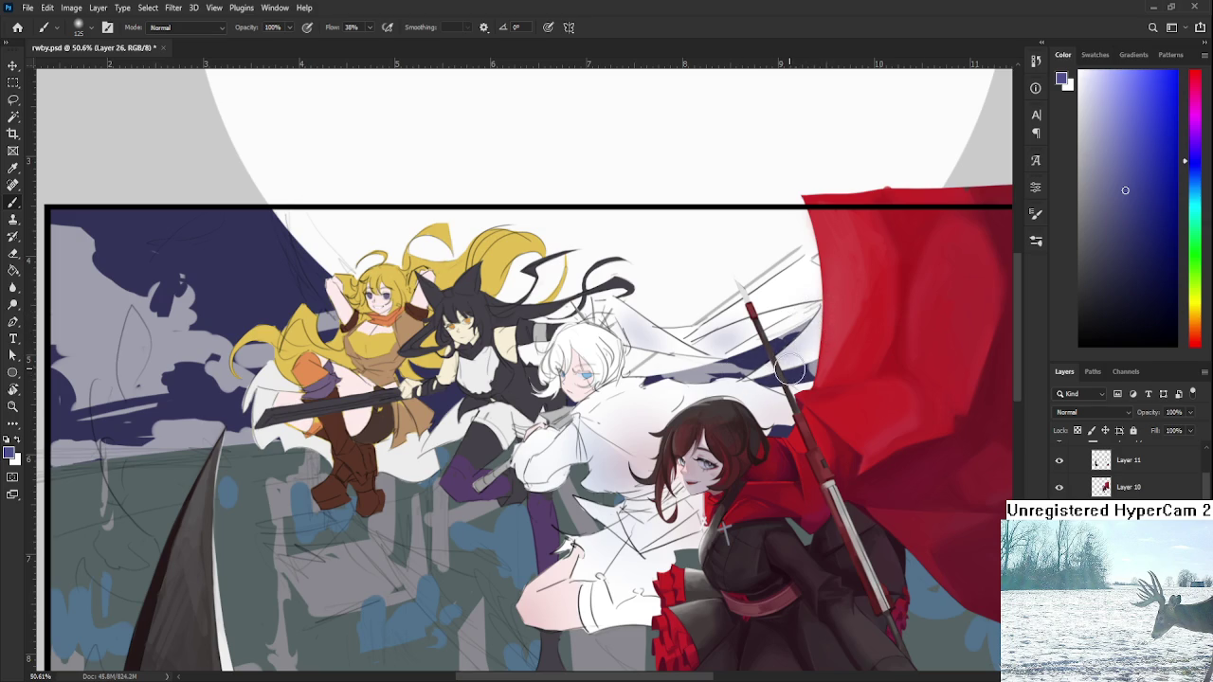
left_click(606, 445, "alt")
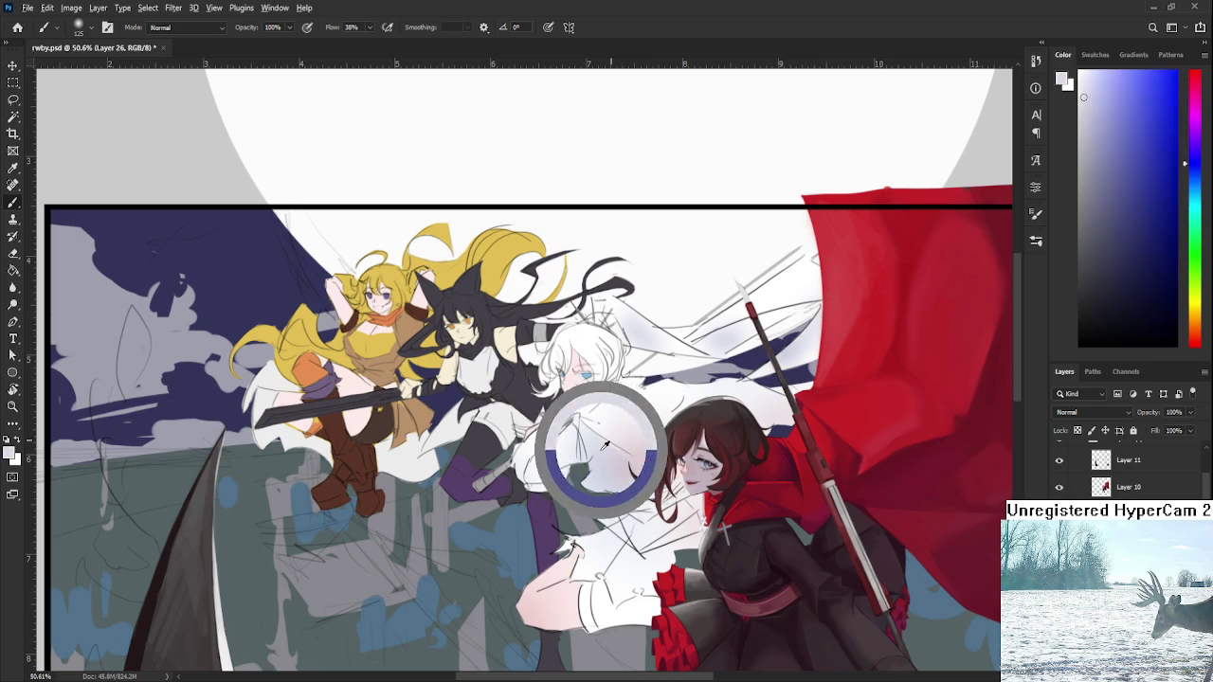
left_click(630, 353, "alt")
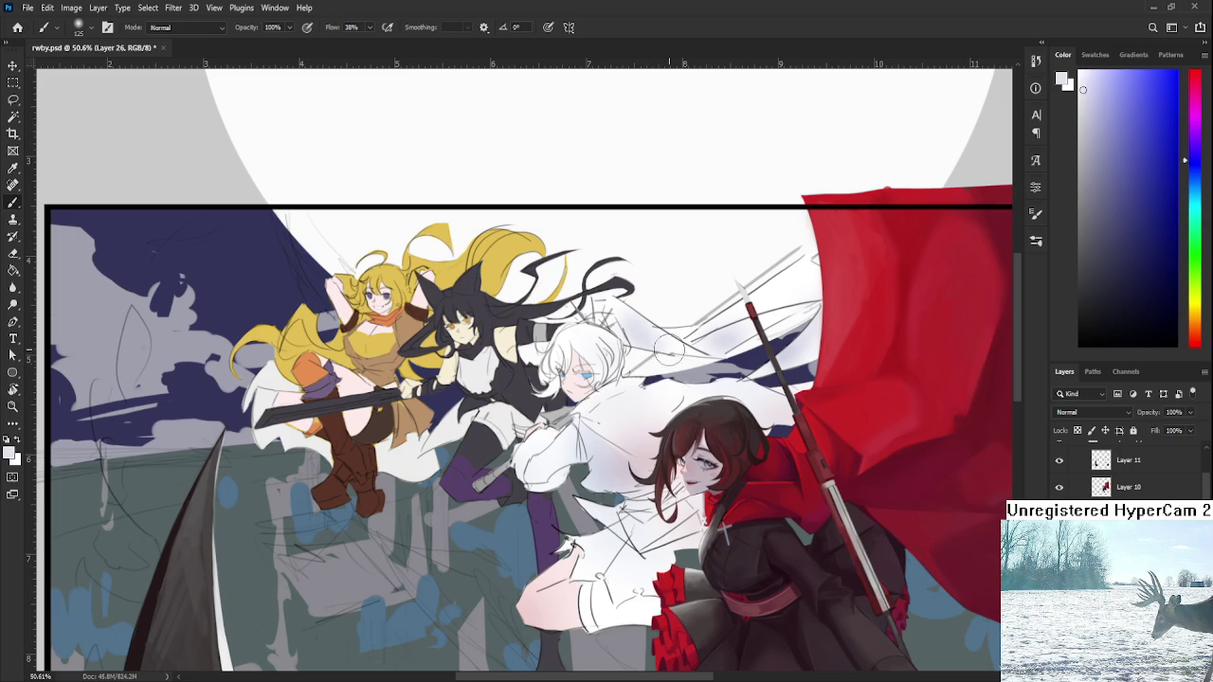
left_click(535, 580, "alt")
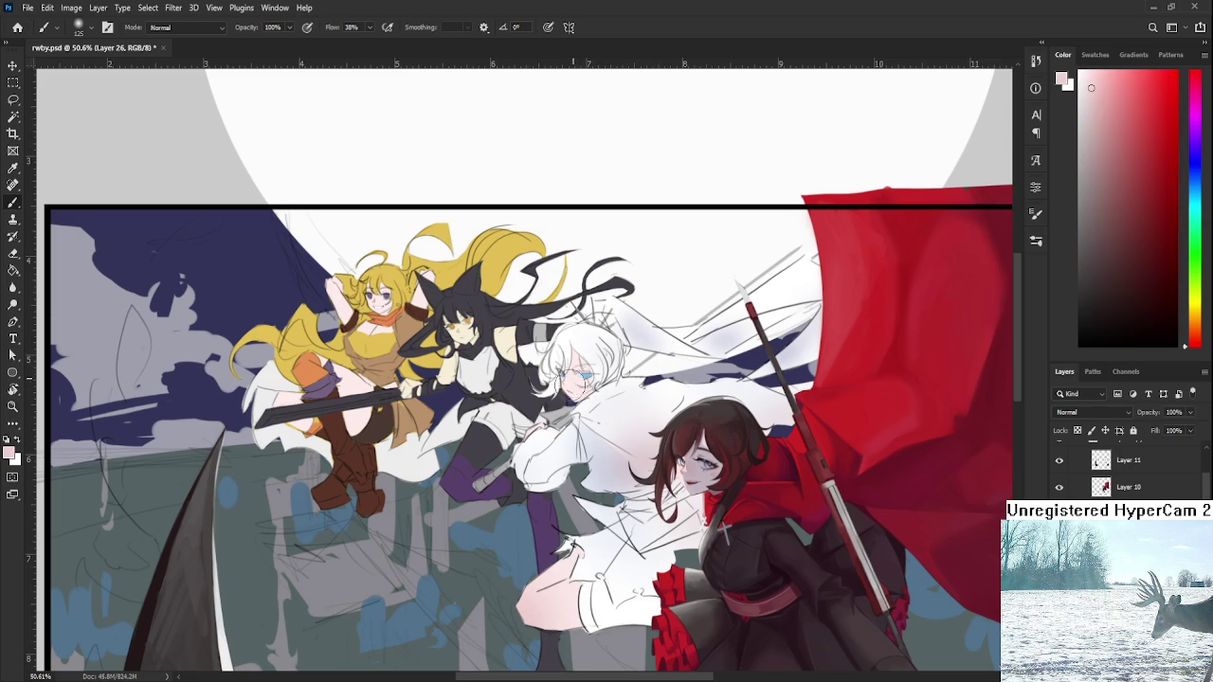
left_click(1129, 181)
scroll(583, 374, "up", 5)
- Lighten the red to pink and paint blush under Weiss's eye
left_click(1157, 153)
left_click(1158, 130)
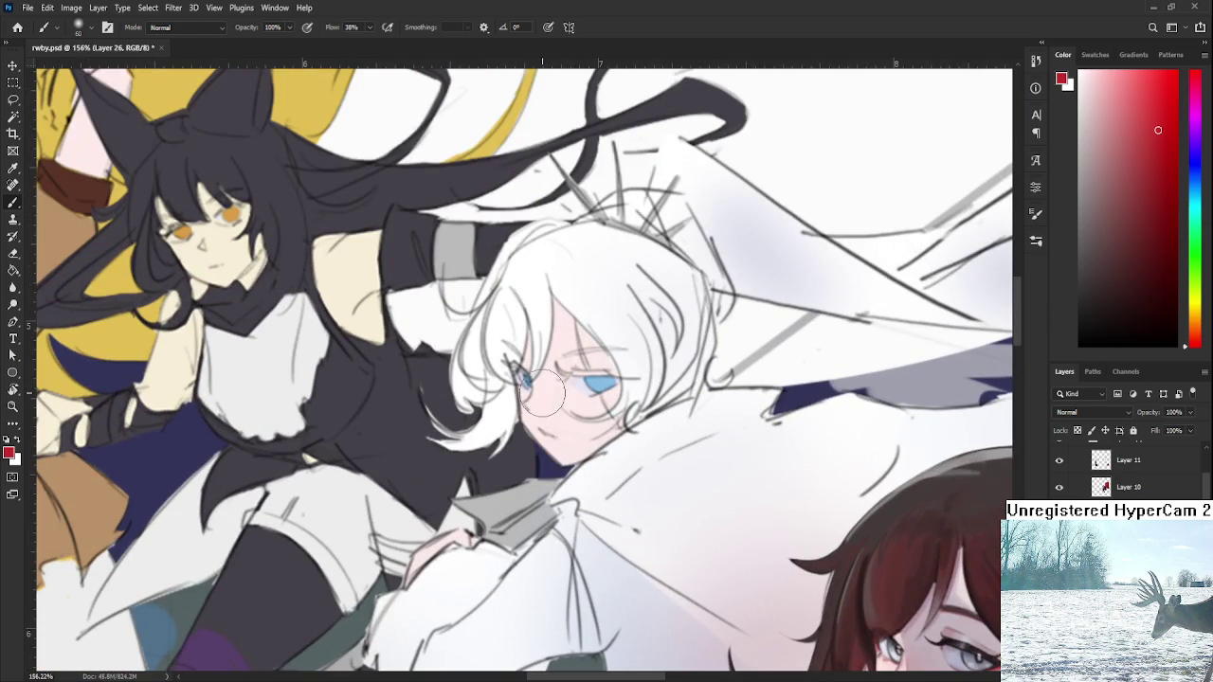
mouse_move(536, 407)
left_mouse_down()
mouse_move(549, 398)
mouse_move(599, 412)
mouse_move(582, 422)
mouse_move(606, 434)
mouse_move(615, 412)
mouse_move(569, 421)
left_mouse_up()
left_click(569, 409, "alt")
left_click(587, 409, "alt")
- Zoom out, save rwby.psd and sample white as the paint colour
scroll(701, 407, "down", 5)
scroll(701, 408, "down", 3)
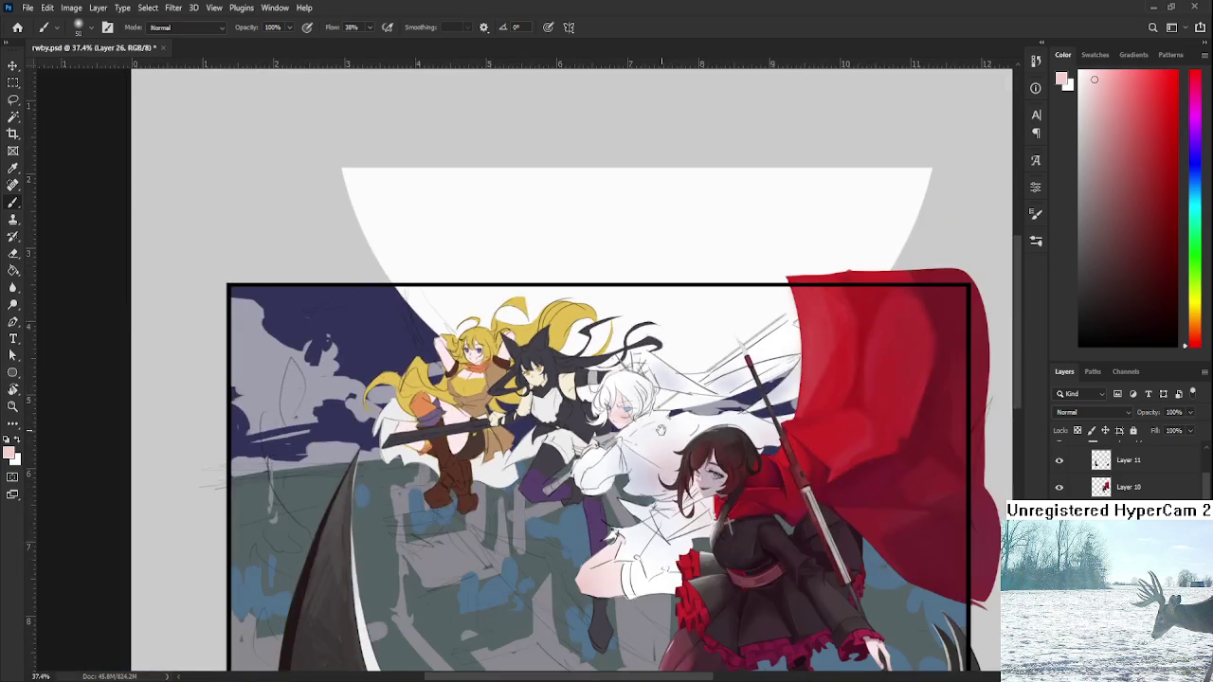
key("ctrl+s")
scroll(701, 407, "up", 1)
left_click(661, 415, "alt")
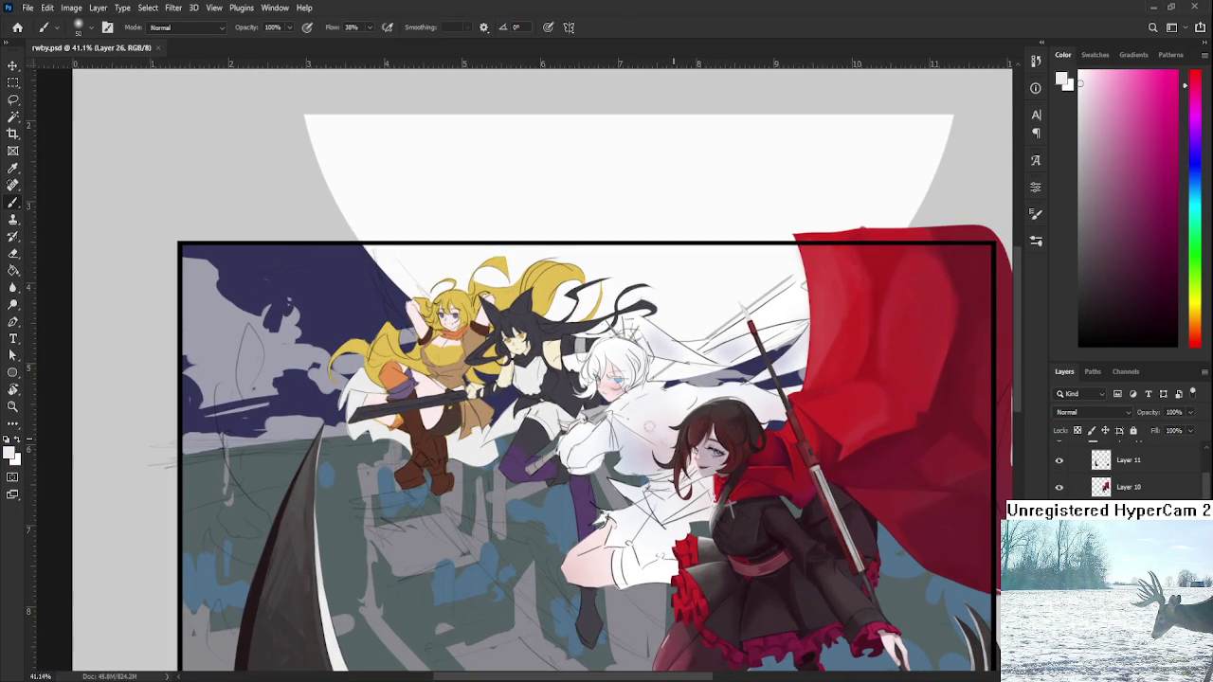
- Place a single small white brush dab beside Ruby's hair
left_click(686, 417)
scroll(749, 431, "up", 1)
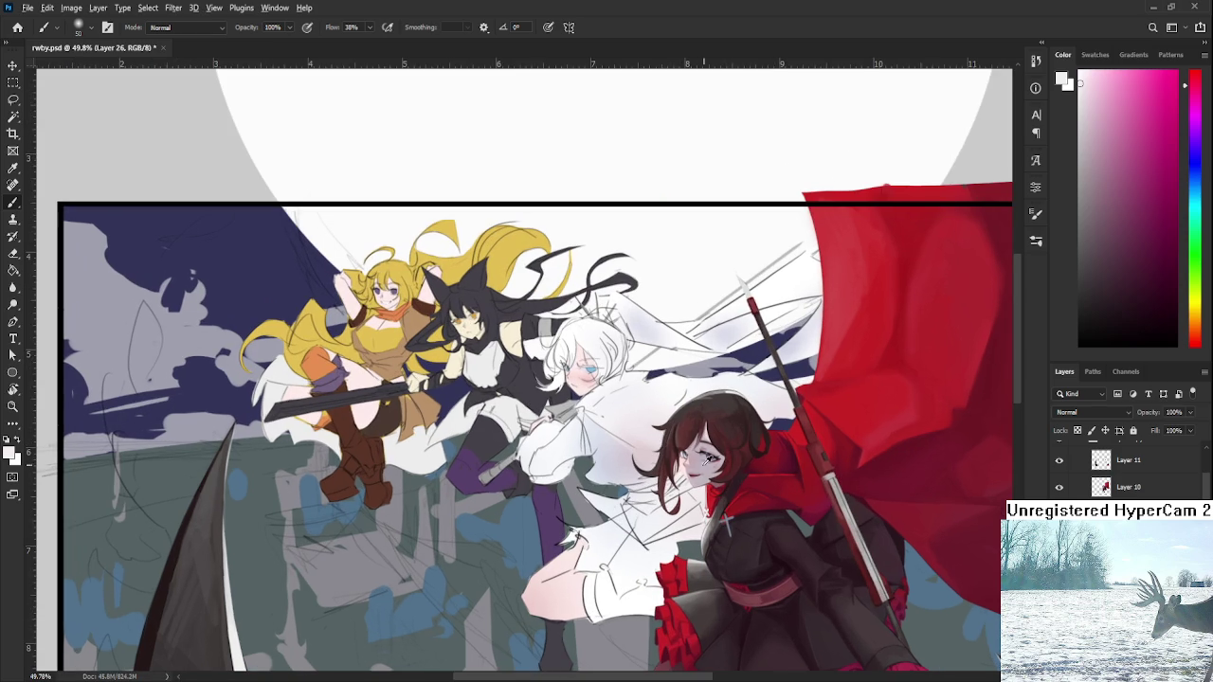
- Sample pale bluish-white from Weiss, set the brush to 175 and zoom out to 41.1%
left_click(607, 444, "alt")
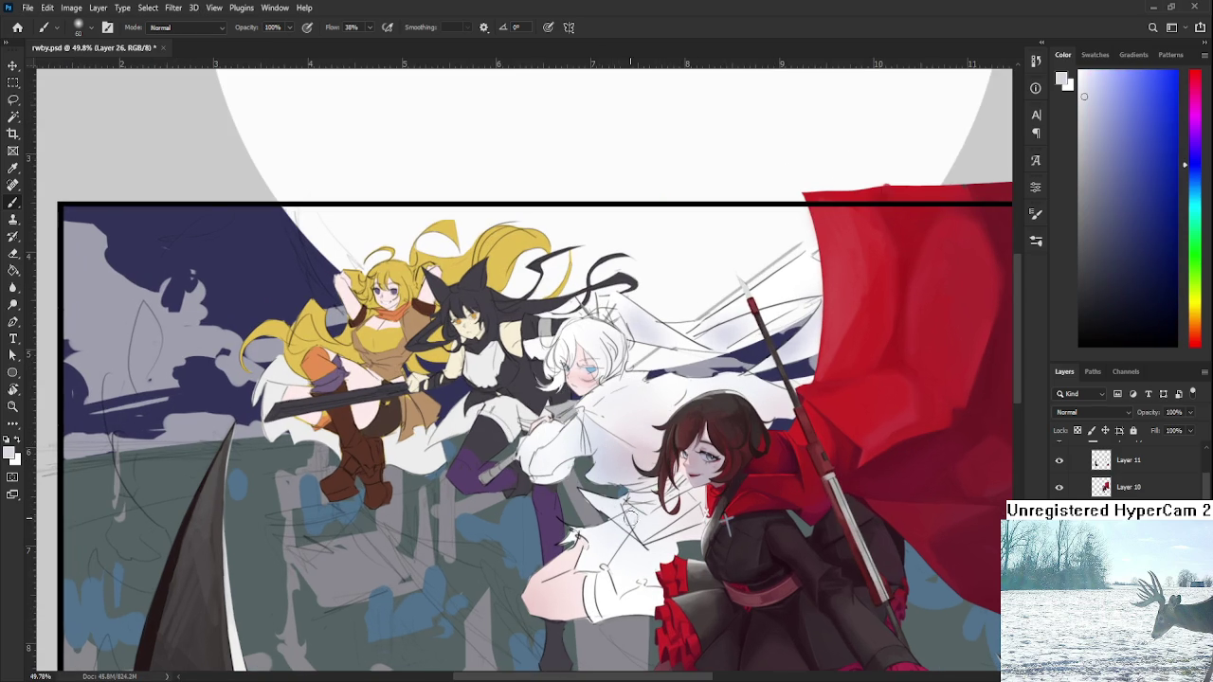
key("bracketright")
key("bracketright")
key("bracketright")
left_click_drag(642, 493, 646, 534)
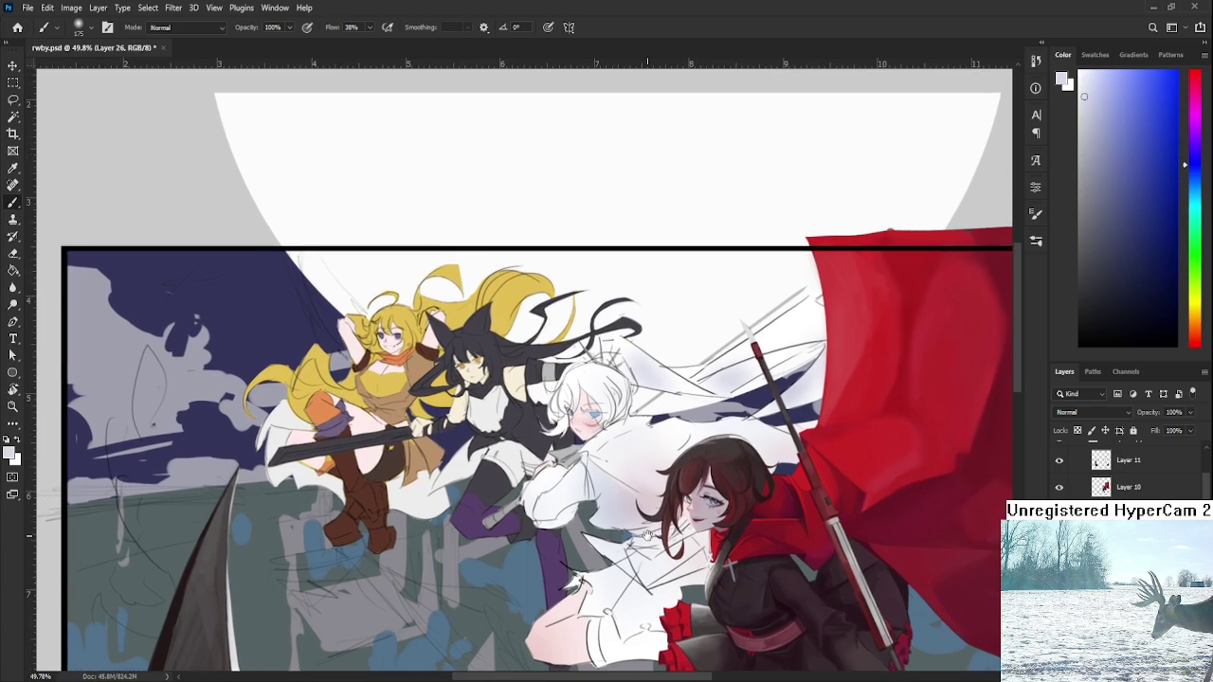
scroll(622, 431, "up", 3)
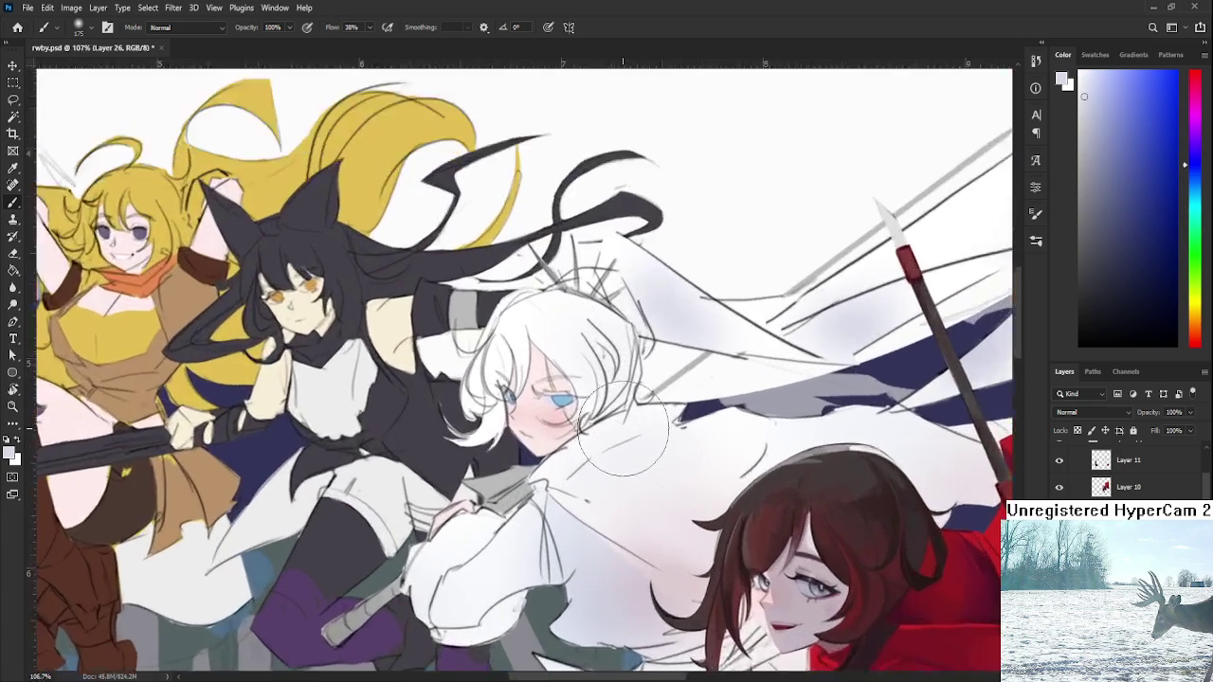
scroll(622, 431, "down", 4)
scroll(623, 431, "up", 2)
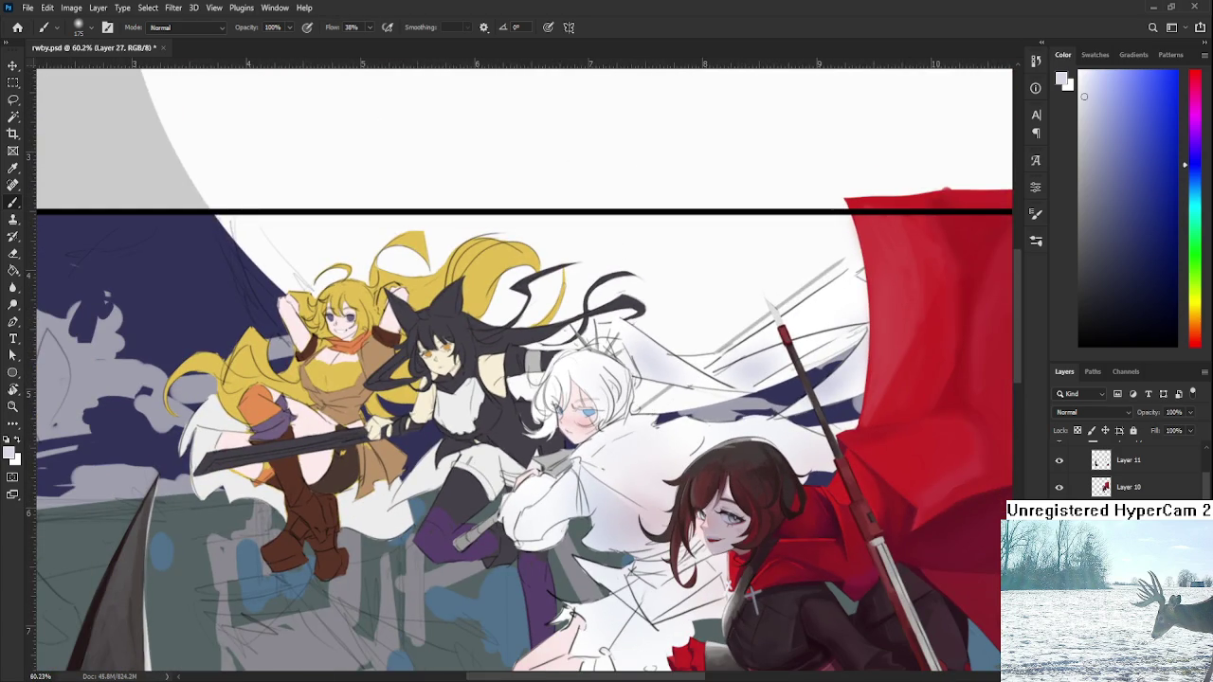
scroll(881, 539, "down", 2)
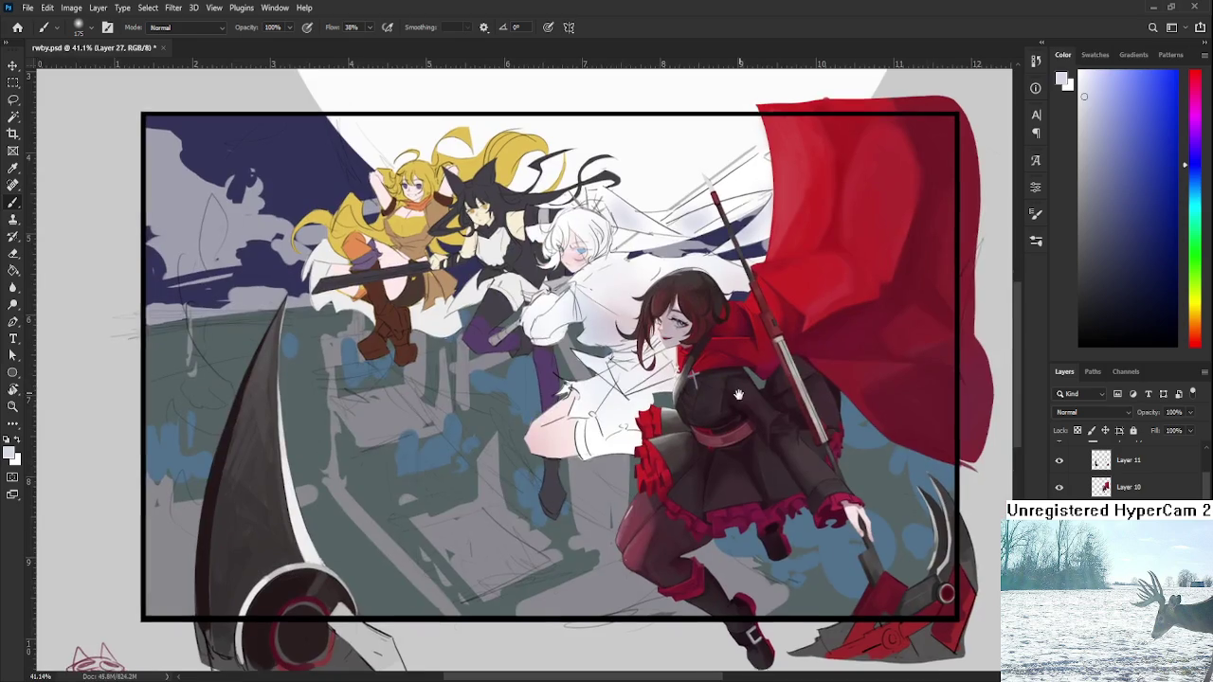
left_click_drag(739, 397, 732, 419)
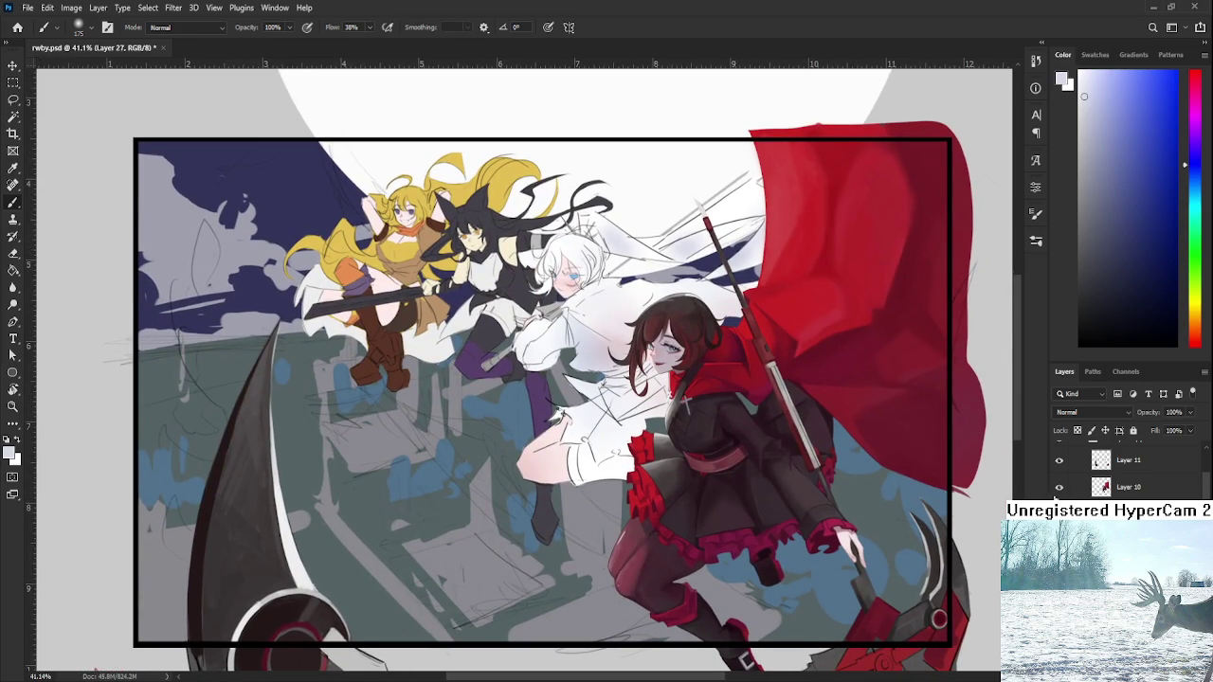
scroll(1127, 474, "down", 1)
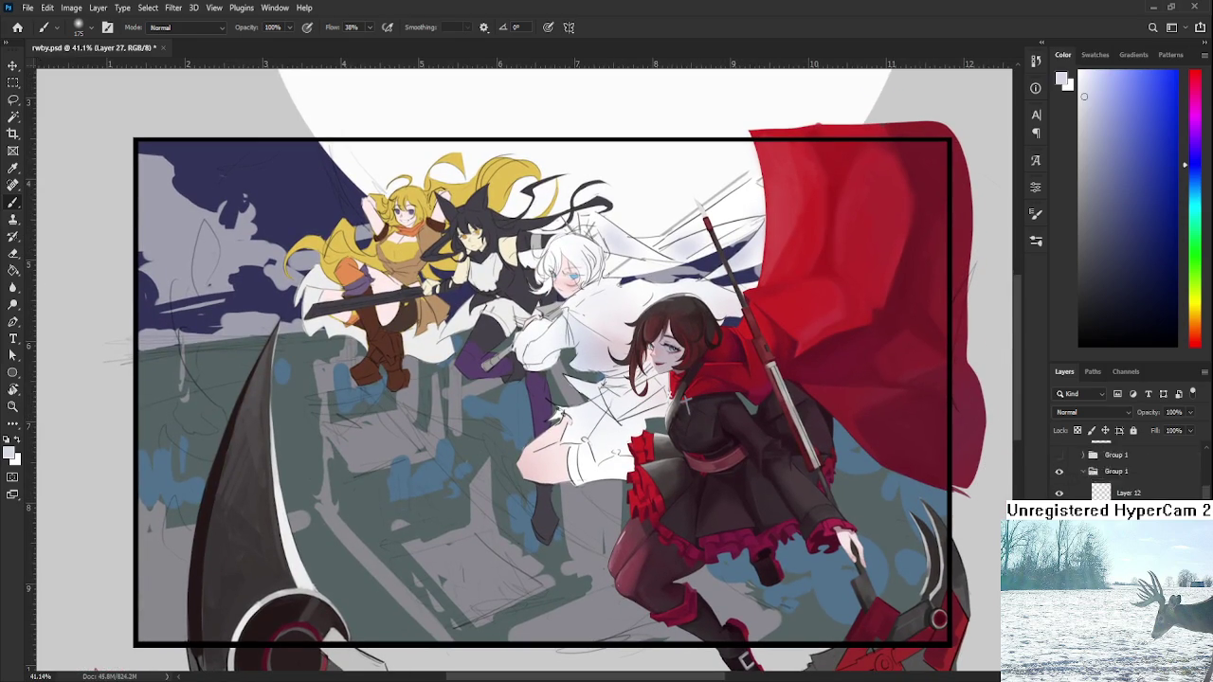
- Select the lower Group 1, hide Layer 11 and view Layer 25's multiply tint at 100% opacity
left_click(1123, 496)
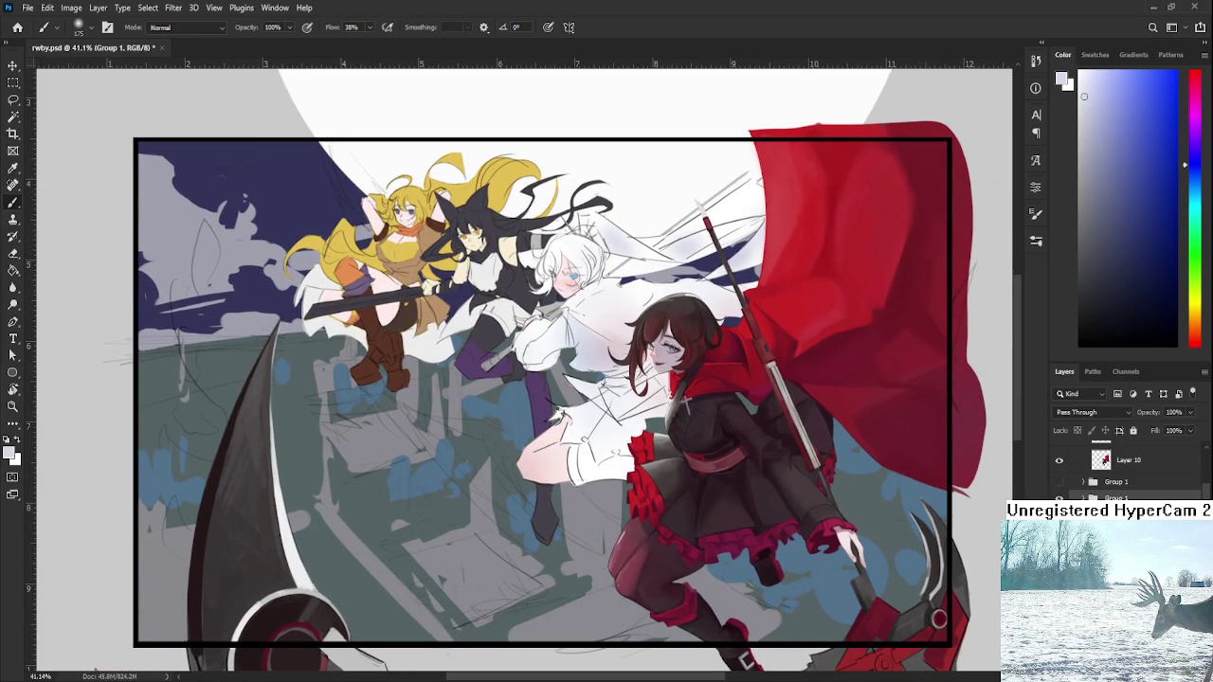
scroll(1127, 473, "up", 1)
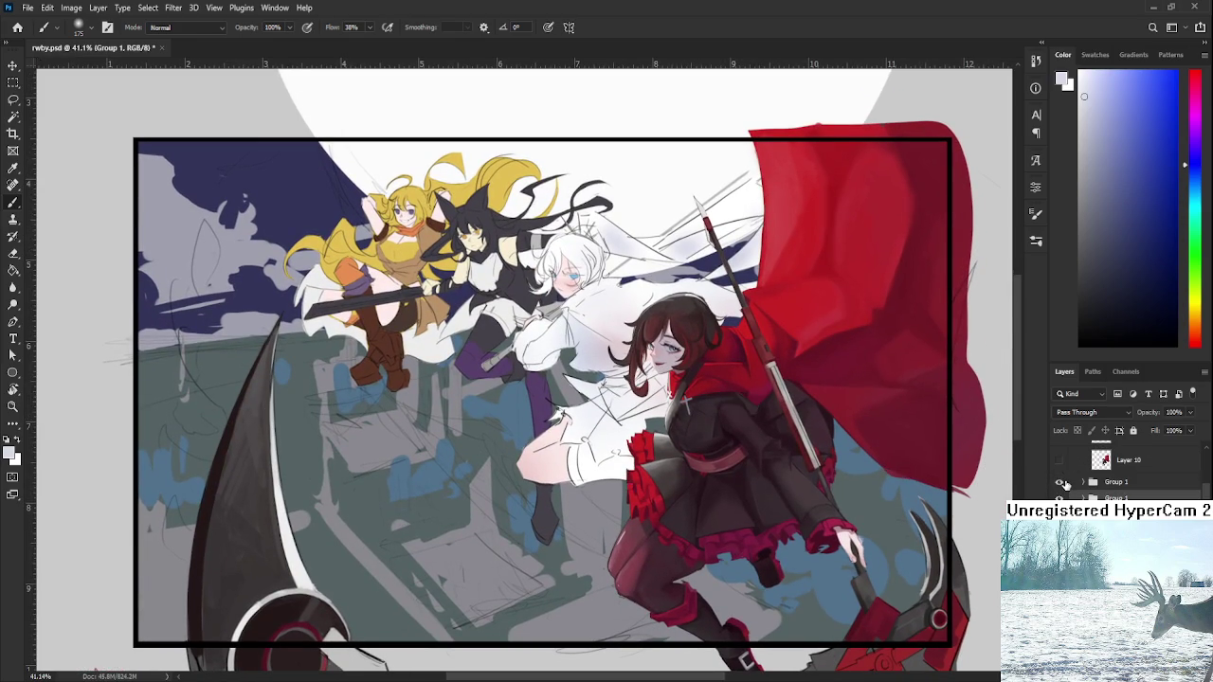
left_click(1061, 487)
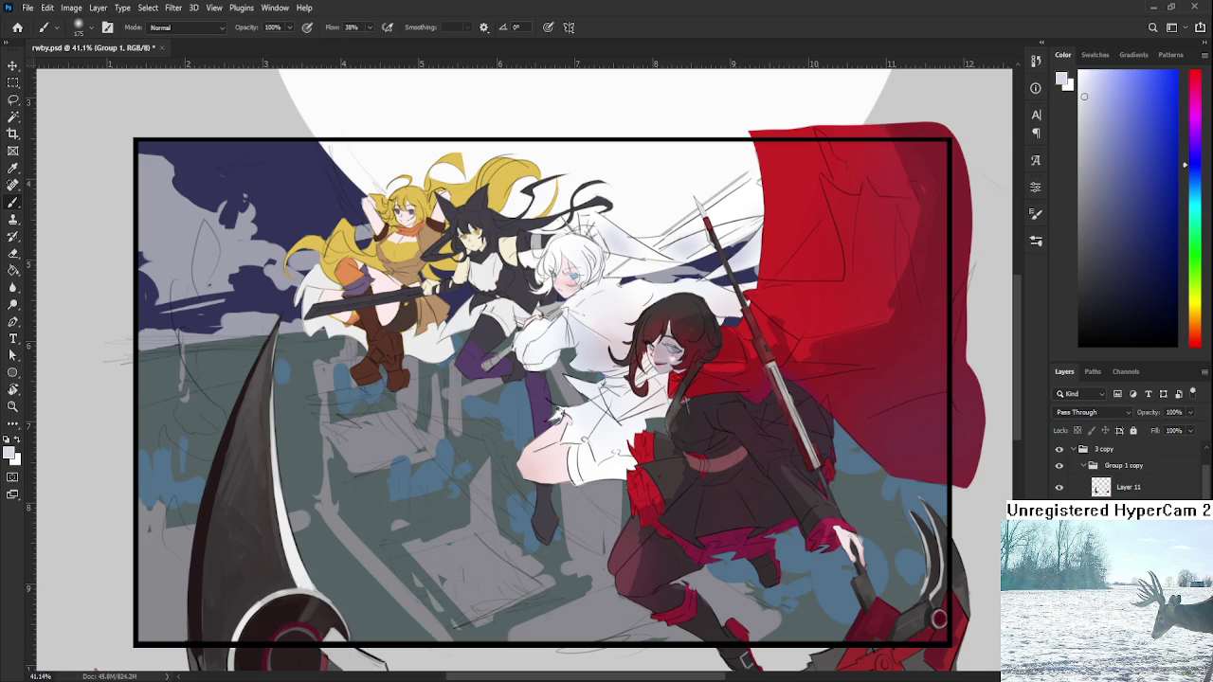
scroll(1128, 469, "down", 1)
key("alt+bracketleft")
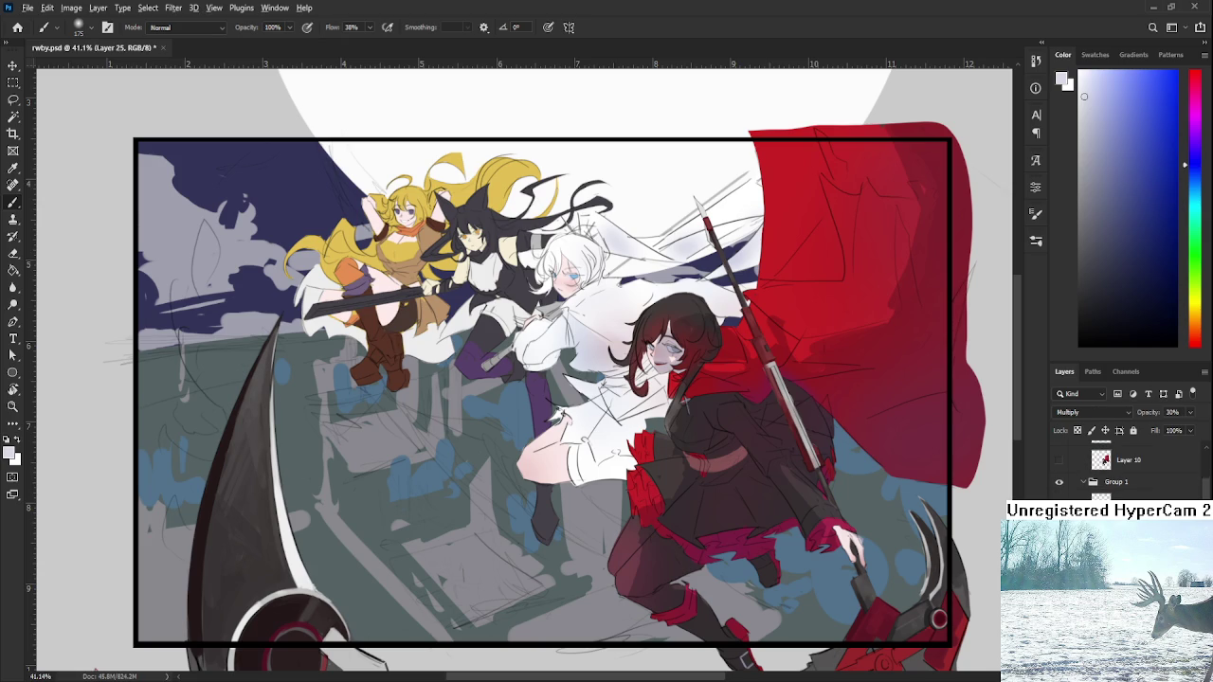
key("alt+BackSpace")
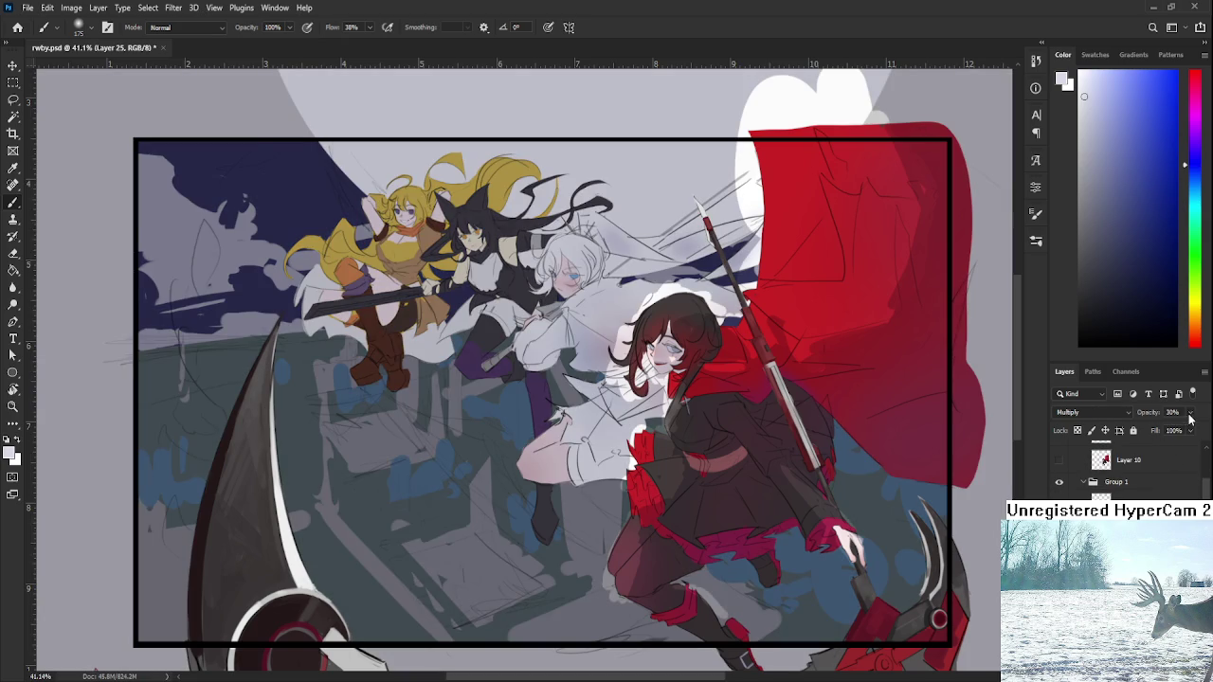
left_click(1173, 412)
type("100")
key("ctrl+comma")
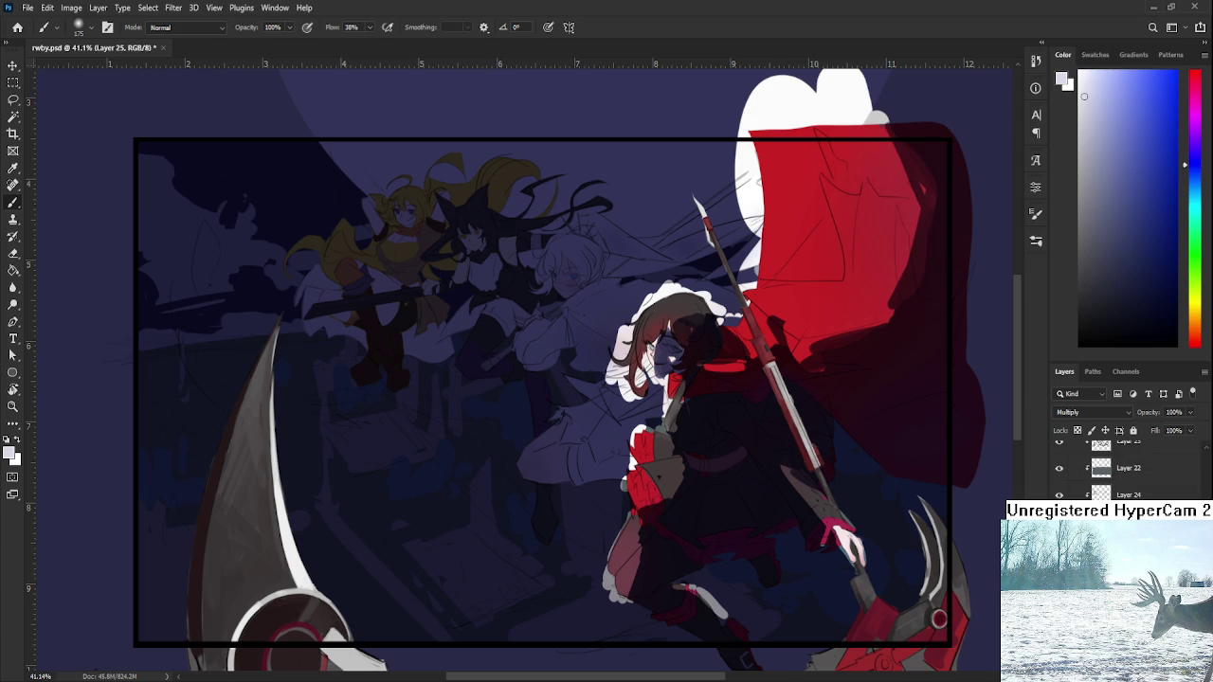
- Sample the dark purple and lower Layer 25's opacity to 30%
left_click(999, 369, "alt")
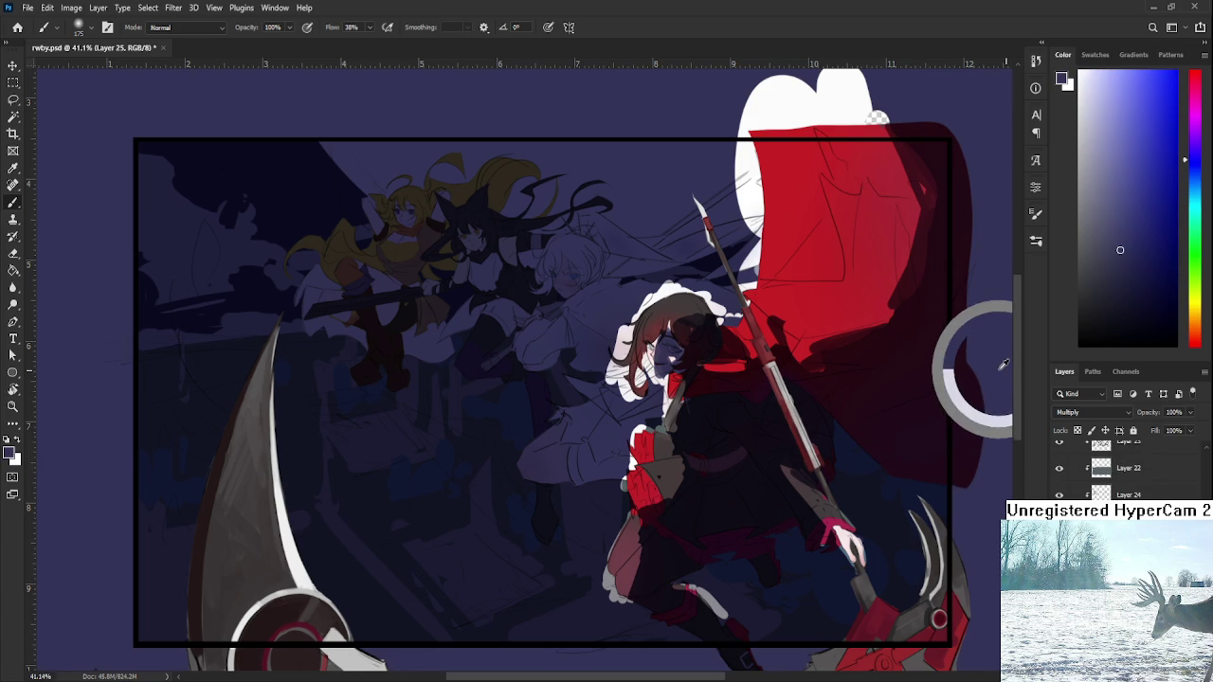
key("5")
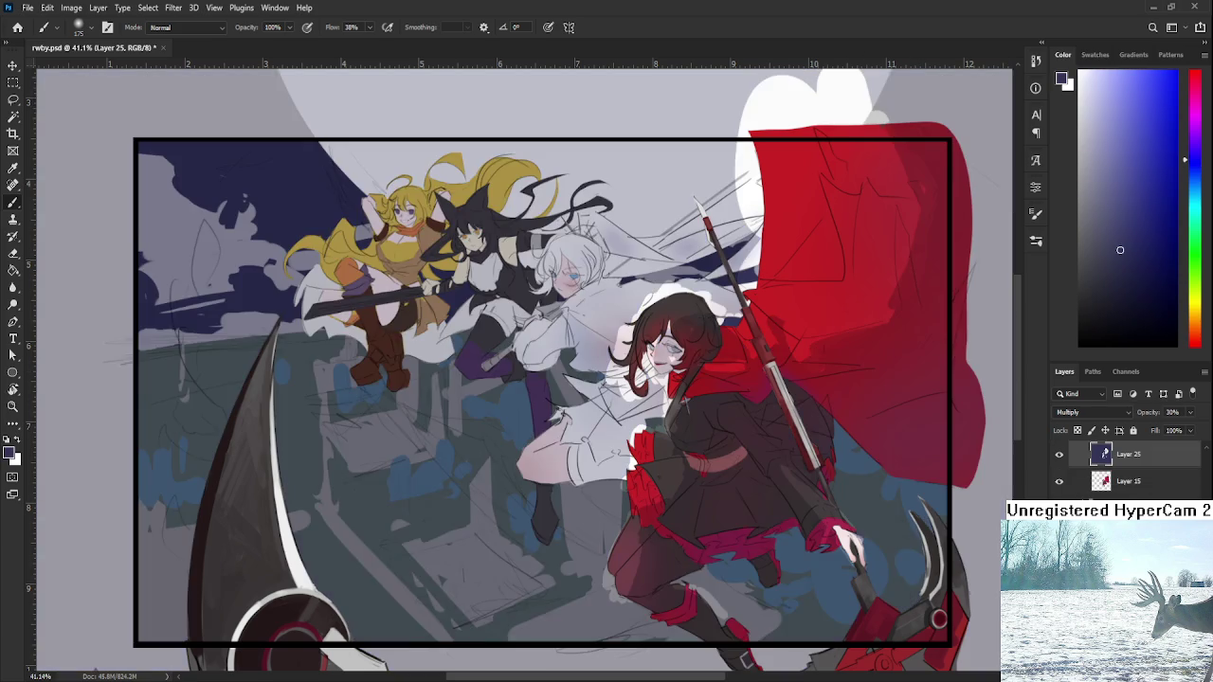
key("3")
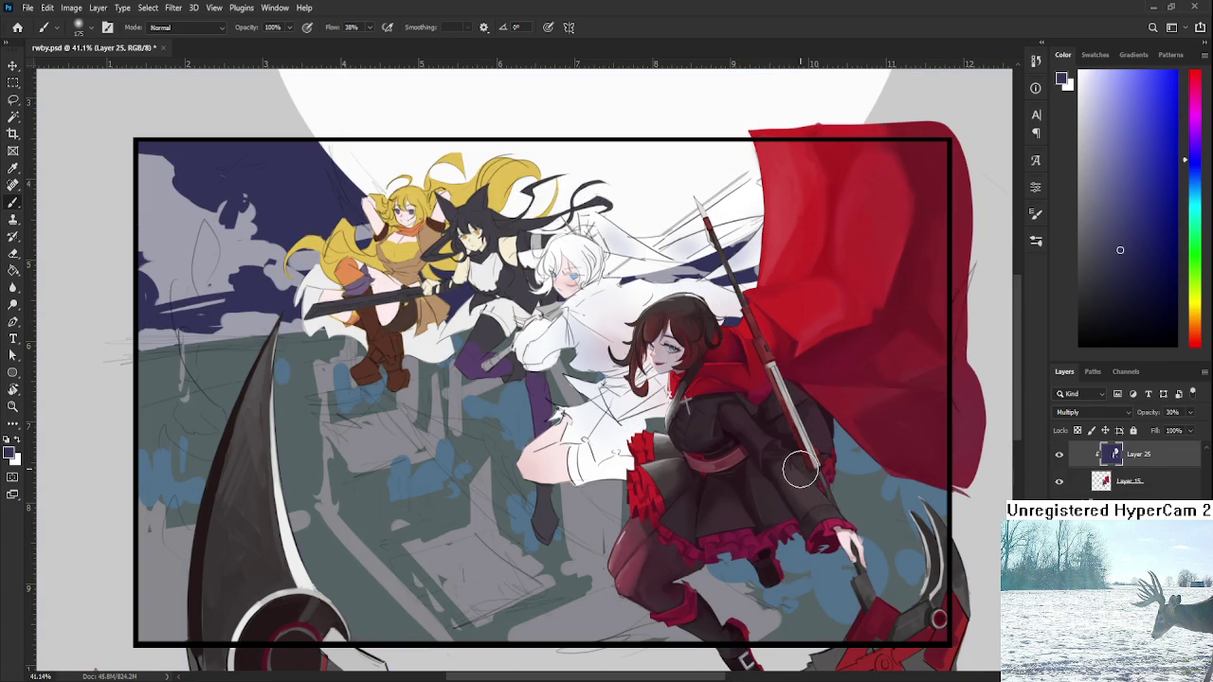
scroll(1127, 465, "down", 1)
scroll(1128, 464, "down", 1)
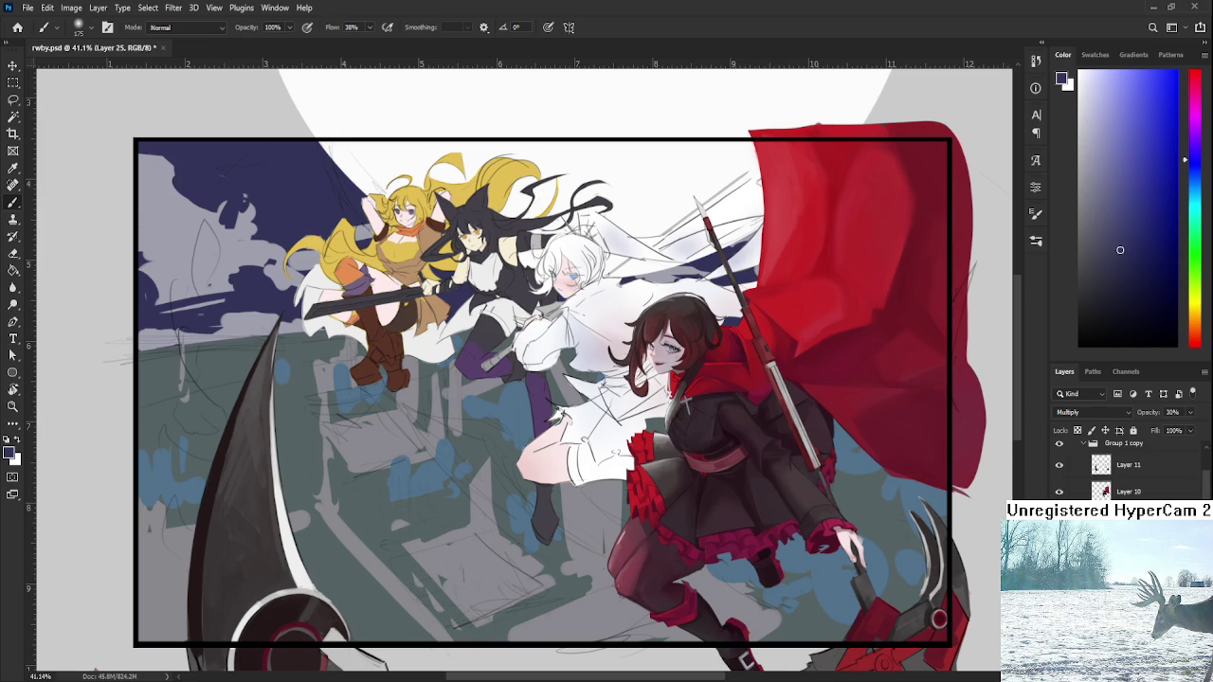
- Expand the second Group 1 and add new Layer 27 inside it
left_click(1118, 459)
left_click(1083, 477)
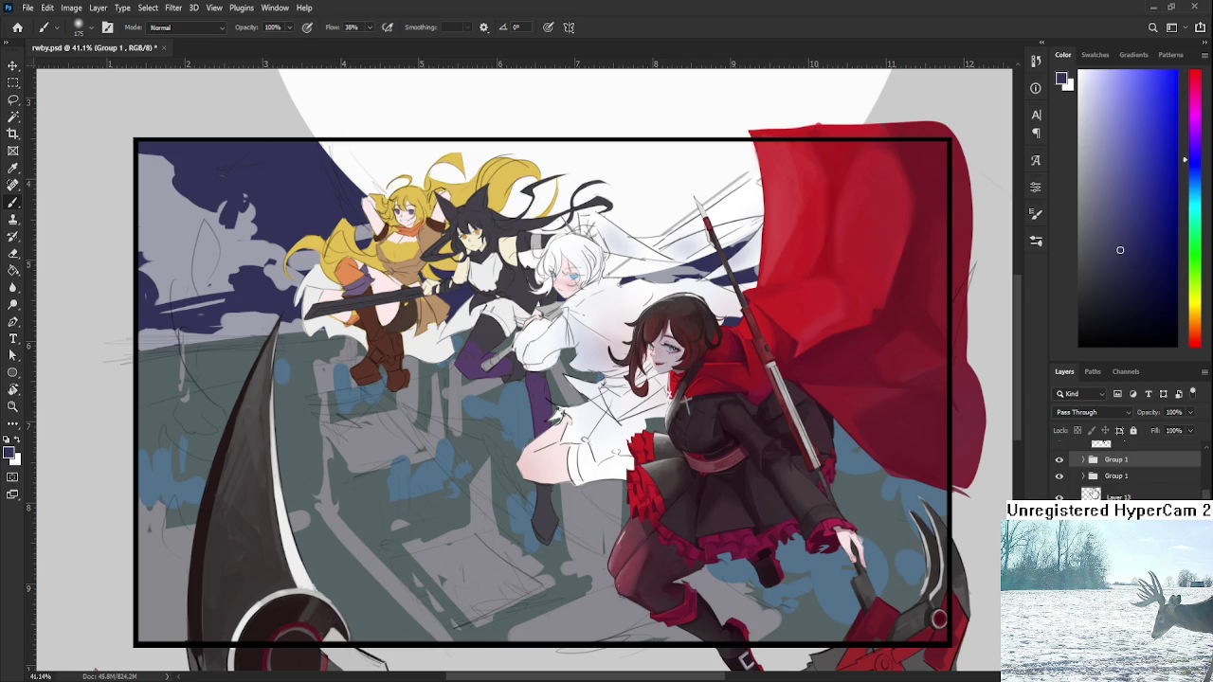
left_click(1080, 481)
left_click(1083, 475)
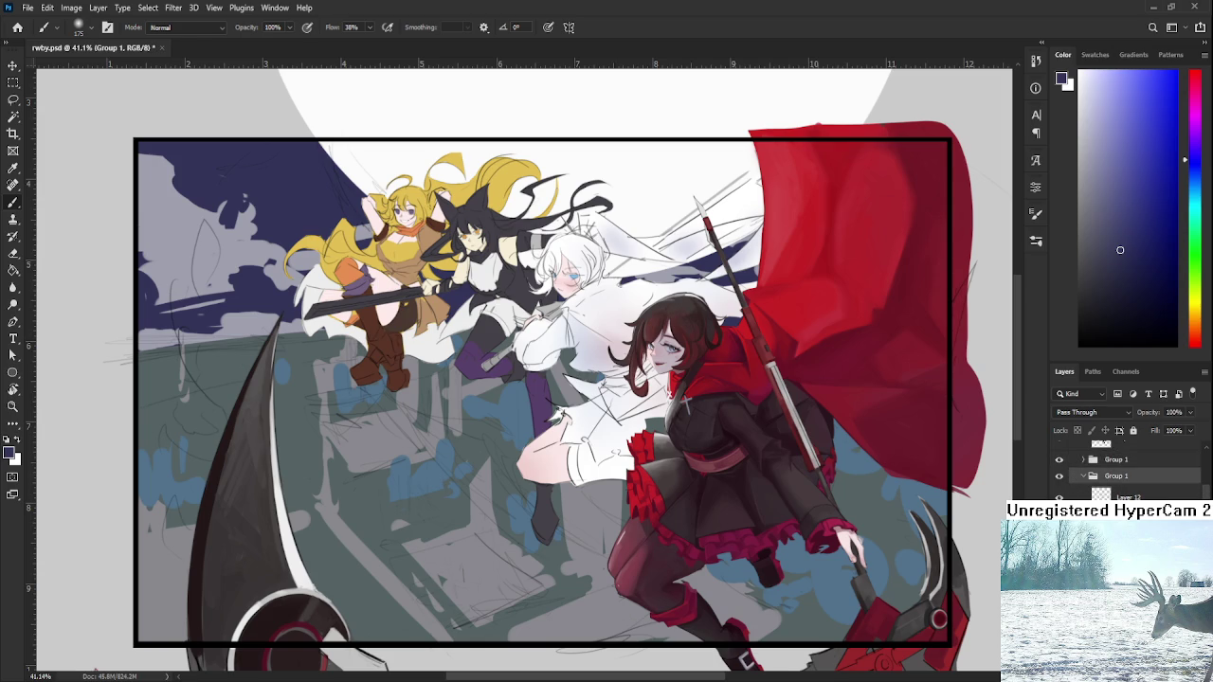
scroll(1080, 412, "down", 3)
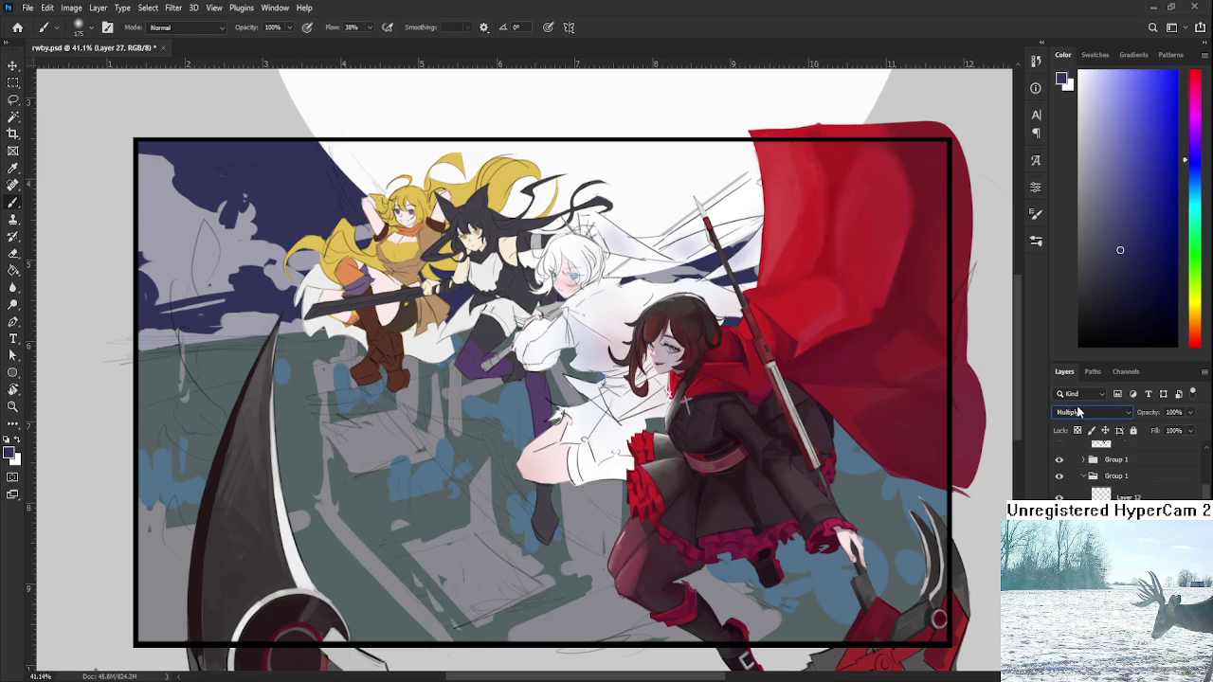
- Paint-bucket Weiss's figure with navy on Layer 27 and fade it to about 30% opacity
key("g")
left_click(601, 334)
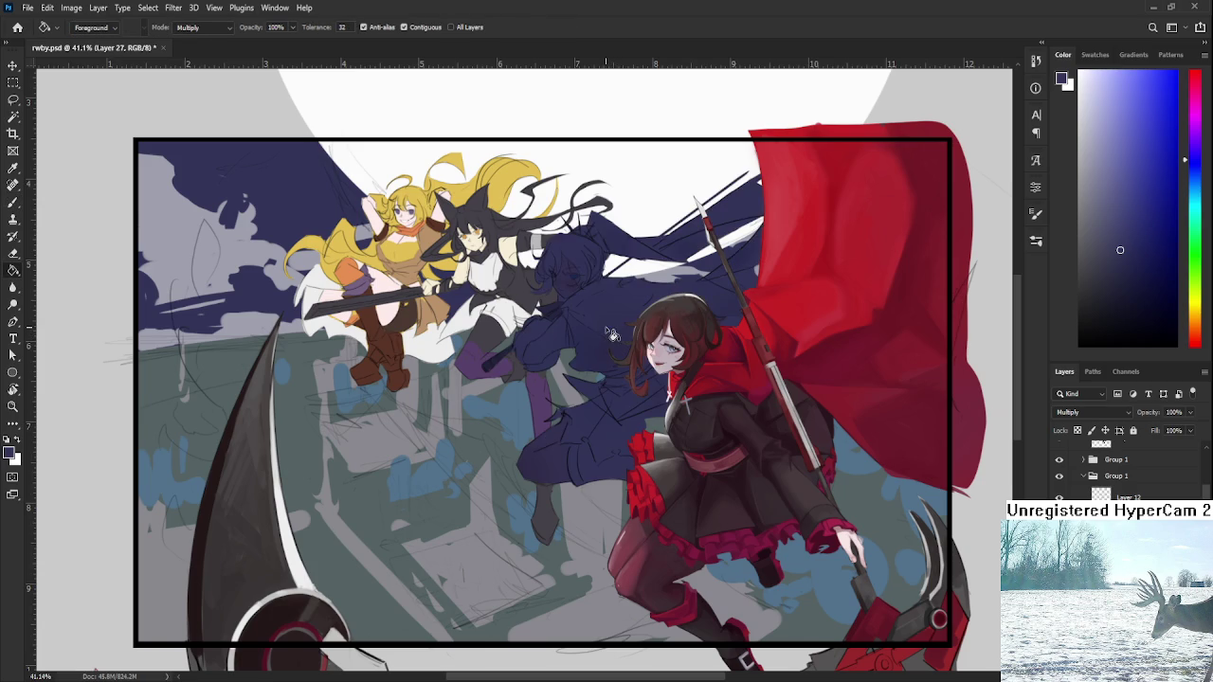
left_click_drag(598, 338, 610, 363)
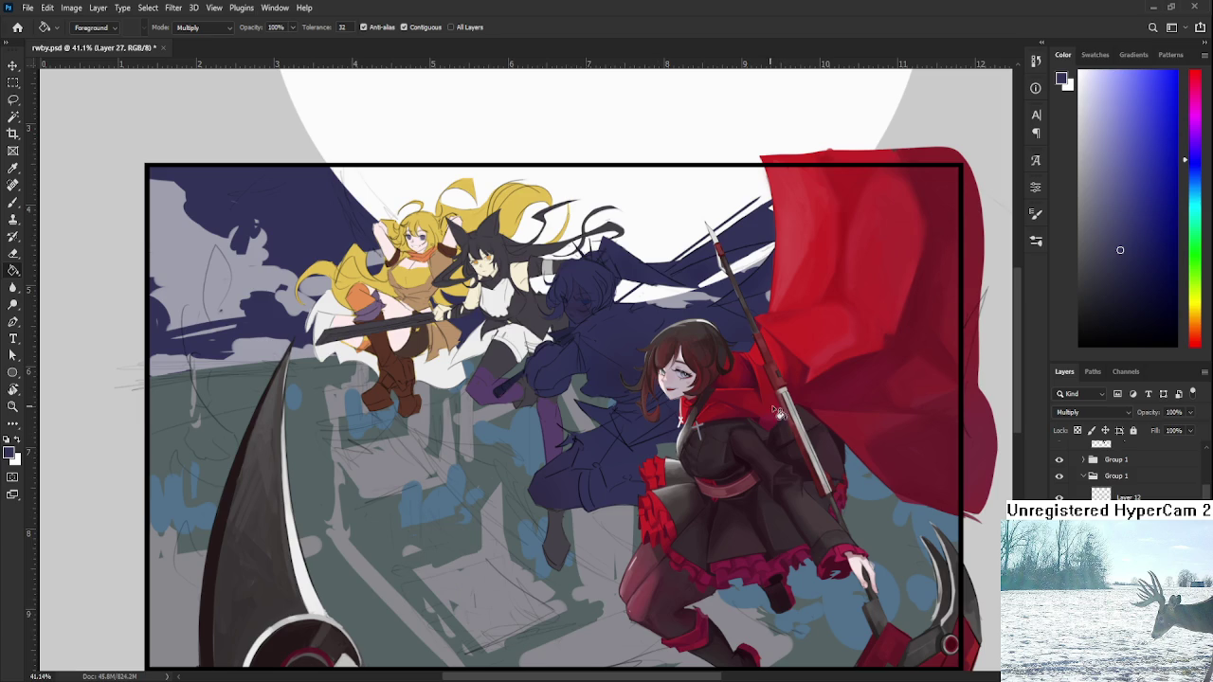
left_click_drag(1161, 428, 1160, 420)
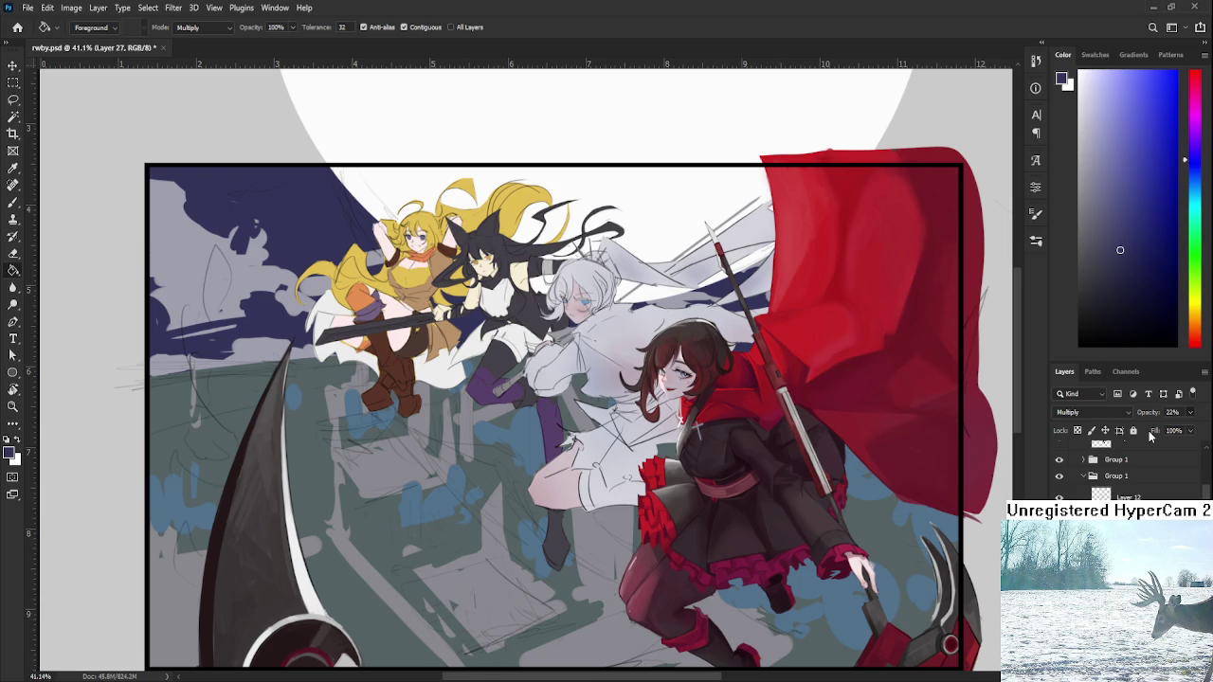
key("Up")
key("Up")
key("Up")
key("Up")
key("Up")
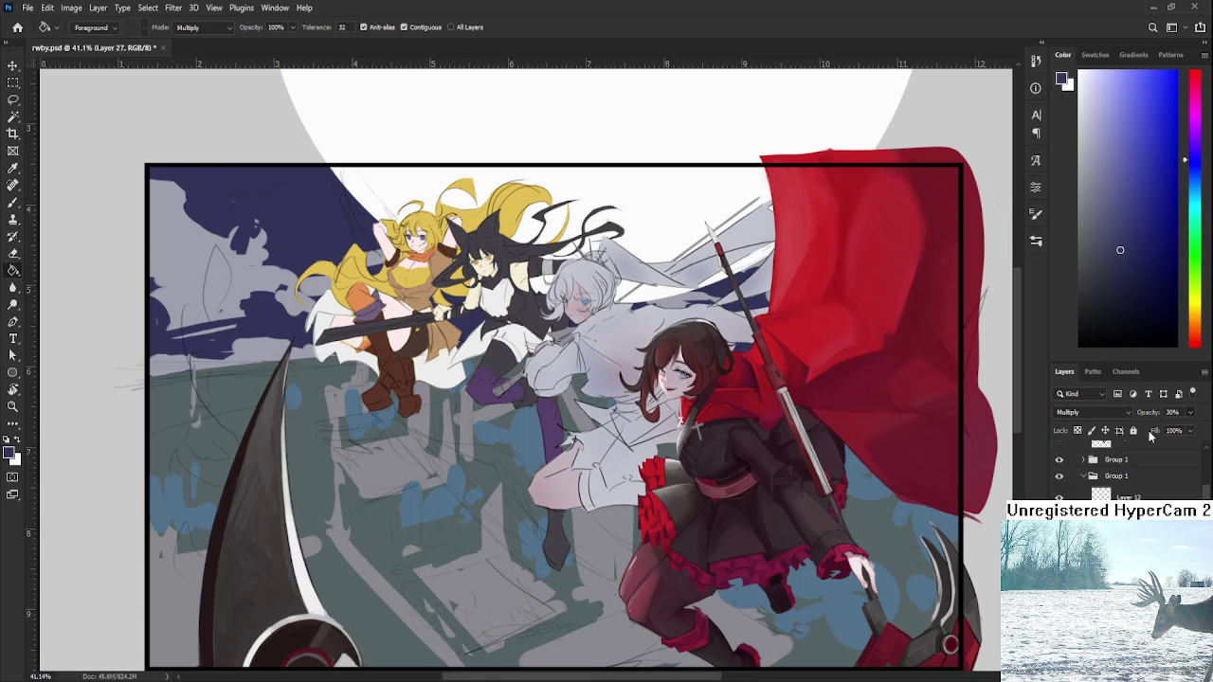
scroll(591, 283, "up", 1)
scroll(592, 283, "up", 1)
key("e")
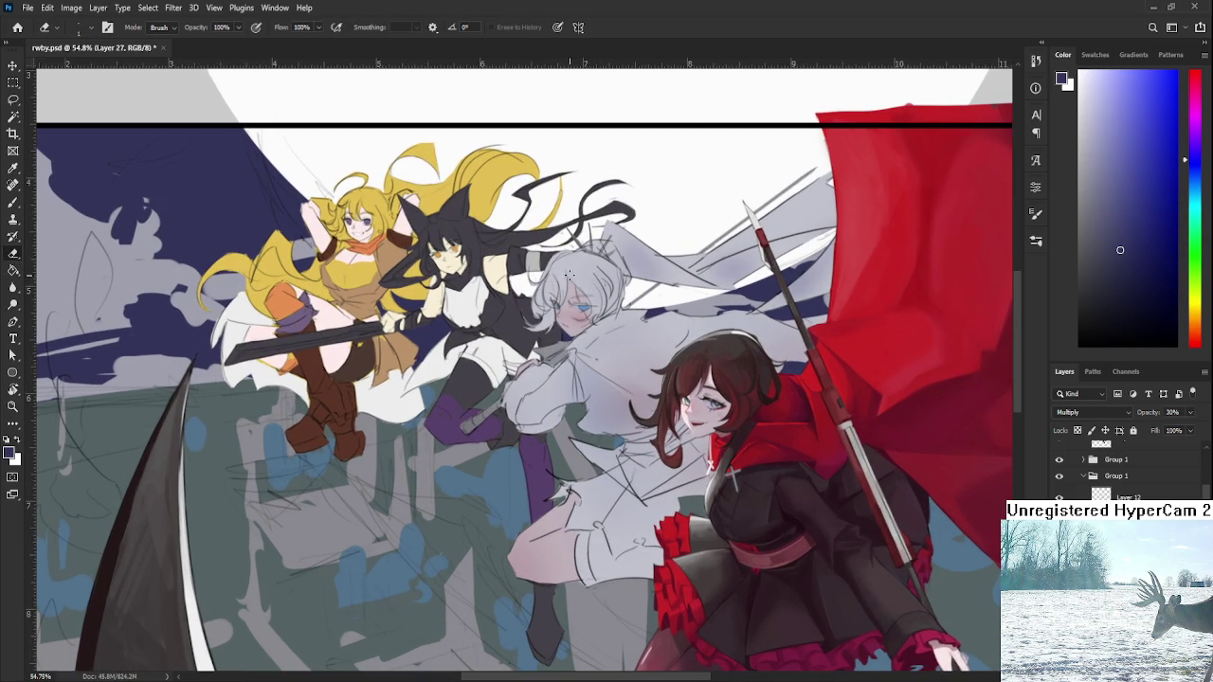
- Erase the navy shadow around Weiss's hair with an enlarged eraser
key("bracketright")
key("bracketright")
key("bracketright")
mouse_move(551, 263)
left_mouse_down()
mouse_move(542, 309)
mouse_move(561, 320)
mouse_move(560, 284)
mouse_move(549, 308)
mouse_move(559, 336)
left_mouse_up()
left_click_drag(557, 284, 566, 268)
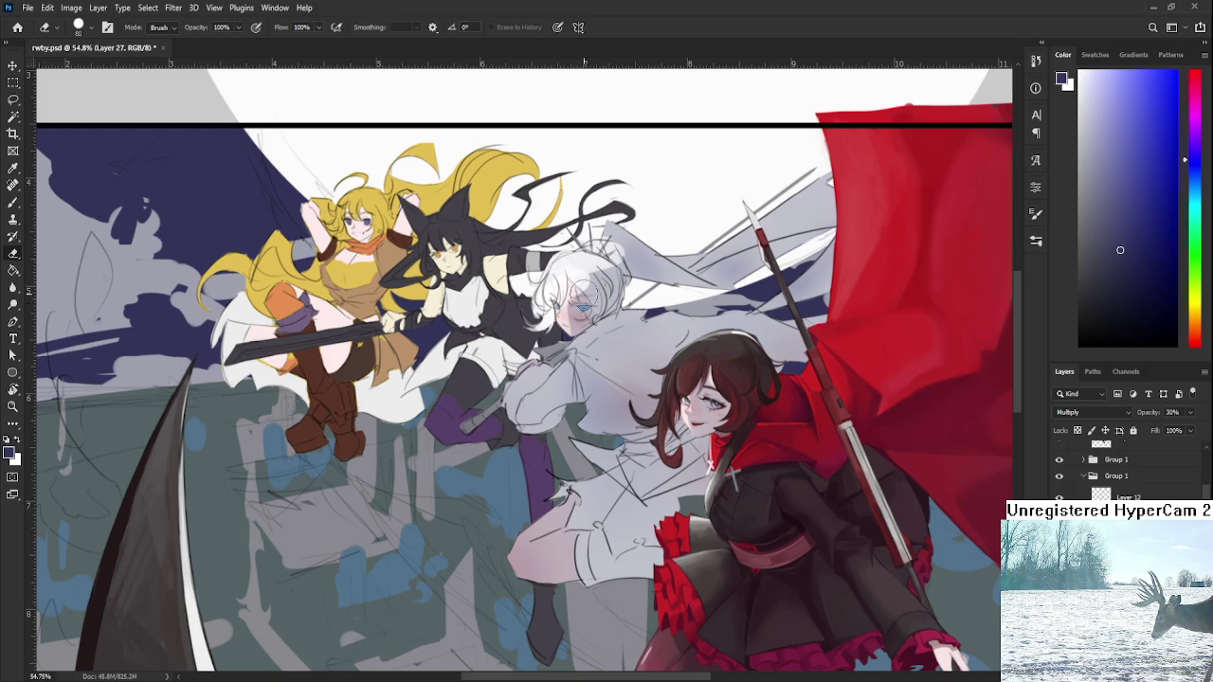
key("b")
key("bracketleft")
key("bracketleft")
key("bracketleft")
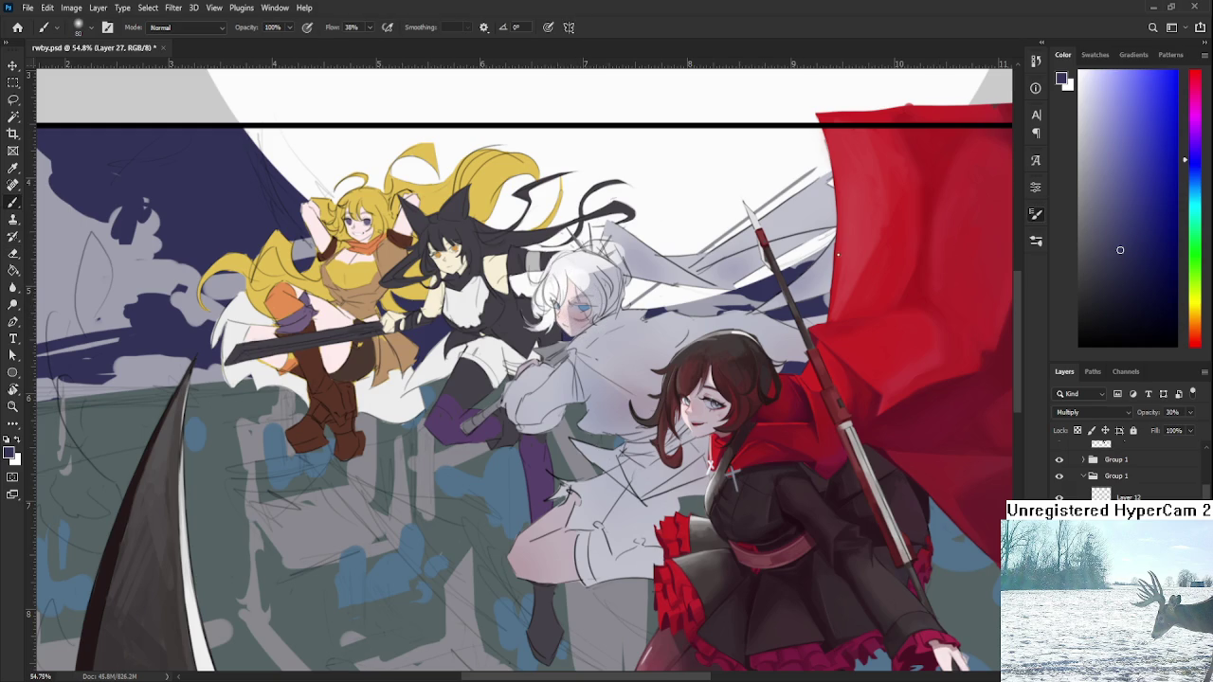
key("bracketleft")
key("bracketleft")
key("bracketleft")
key("bracketright")
key("bracketright")
key("e")
- Erase shadow near the spear tip and across Weiss's arm, shoulder and sleeve
mouse_move(611, 276)
left_mouse_down()
mouse_move(563, 351)
mouse_move(758, 289)
mouse_move(749, 285)
left_mouse_up()
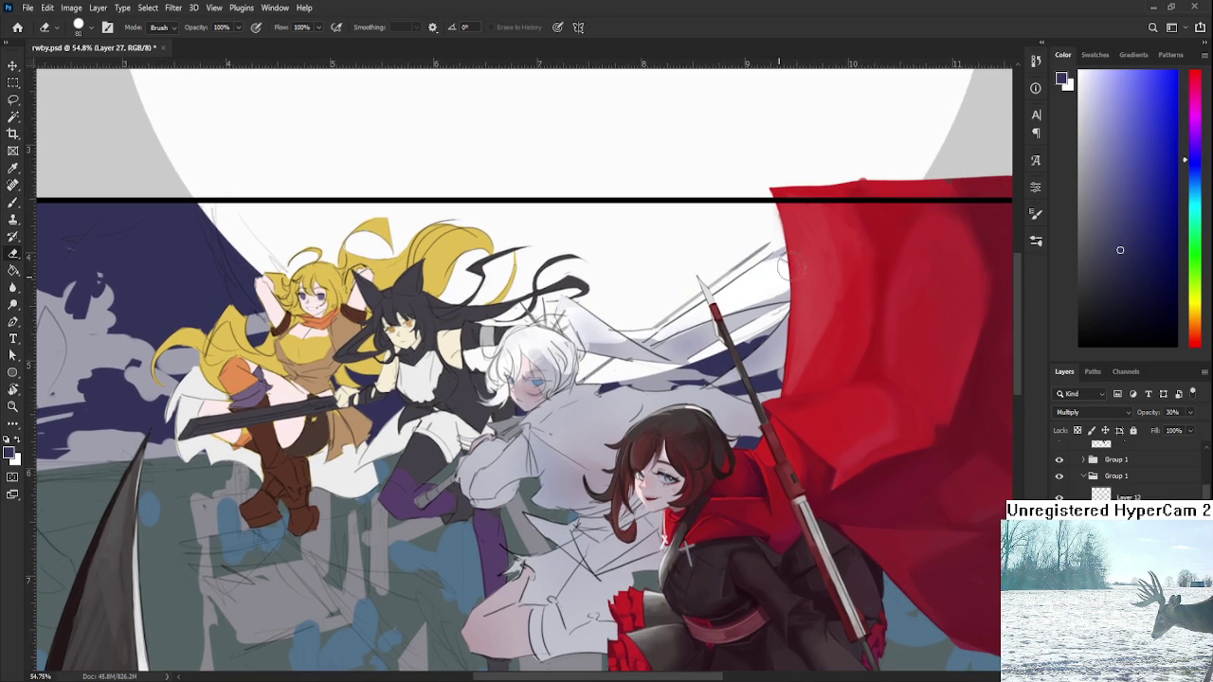
mouse_move(579, 400)
left_mouse_down()
mouse_move(606, 332)
mouse_move(800, 341)
left_mouse_up()
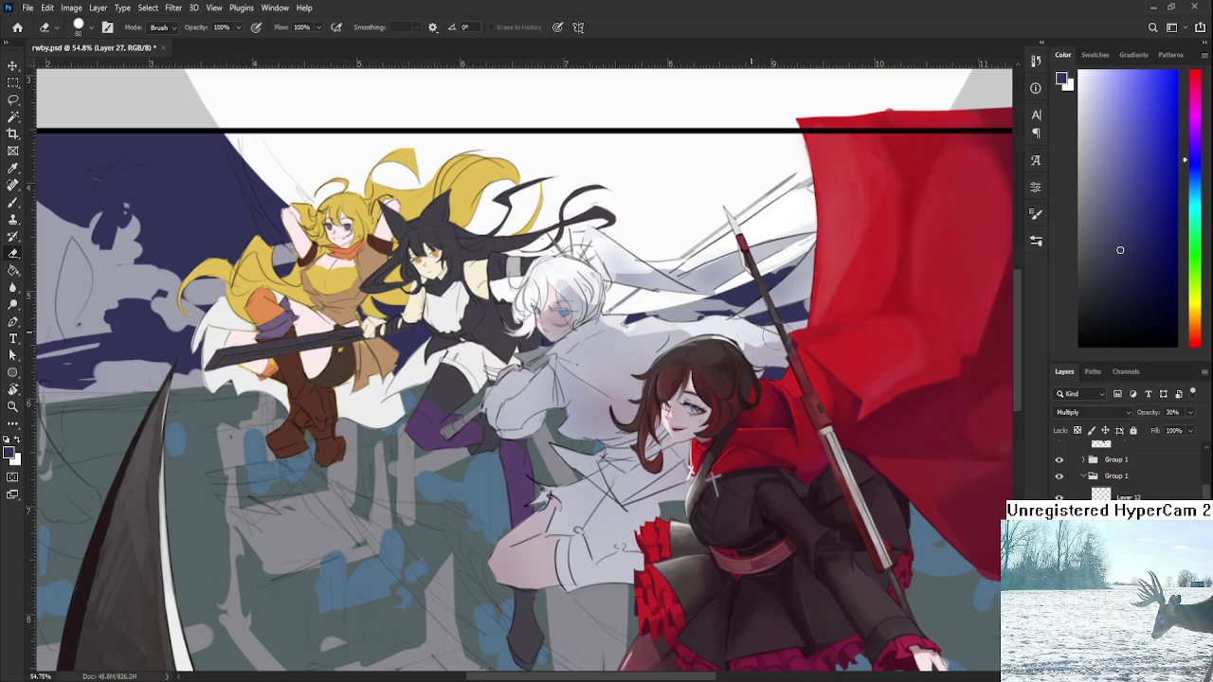
mouse_move(488, 375)
left_mouse_down()
mouse_move(502, 417)
mouse_move(535, 384)
mouse_move(542, 403)
mouse_move(549, 360)
mouse_move(573, 346)
left_mouse_up()
mouse_move(541, 445)
left_mouse_down()
mouse_move(535, 386)
mouse_move(587, 417)
mouse_move(544, 441)
mouse_move(585, 436)
mouse_move(473, 521)
mouse_move(550, 446)
mouse_move(549, 371)
mouse_move(573, 353)
mouse_move(566, 332)
left_mouse_up()
left_click_drag(561, 380, 578, 280)
mouse_move(559, 331)
left_mouse_down()
mouse_move(582, 285)
mouse_move(578, 341)
left_mouse_up()
- Brush soft dark shading onto Weiss's shoulder
key("b")
mouse_move(569, 284)
left_mouse_down()
mouse_move(573, 350)
mouse_move(563, 341)
left_mouse_up()
scroll(564, 343, "up", 2)
scroll(563, 364, "up", 2)
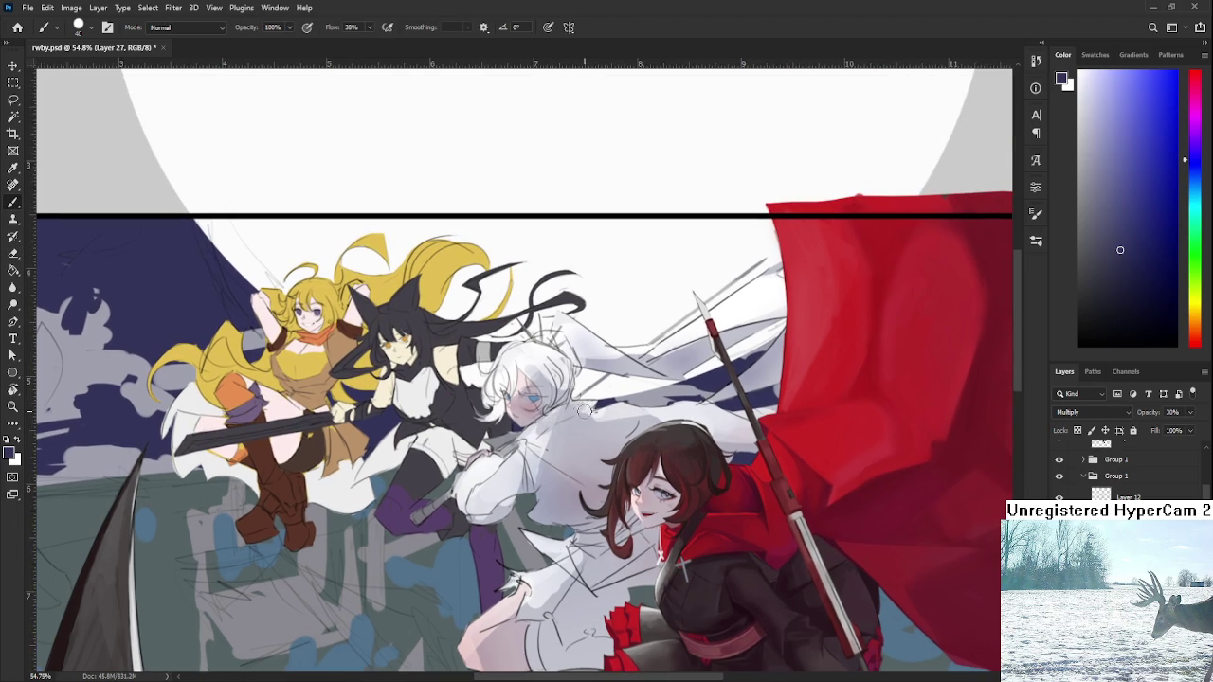
key("e")
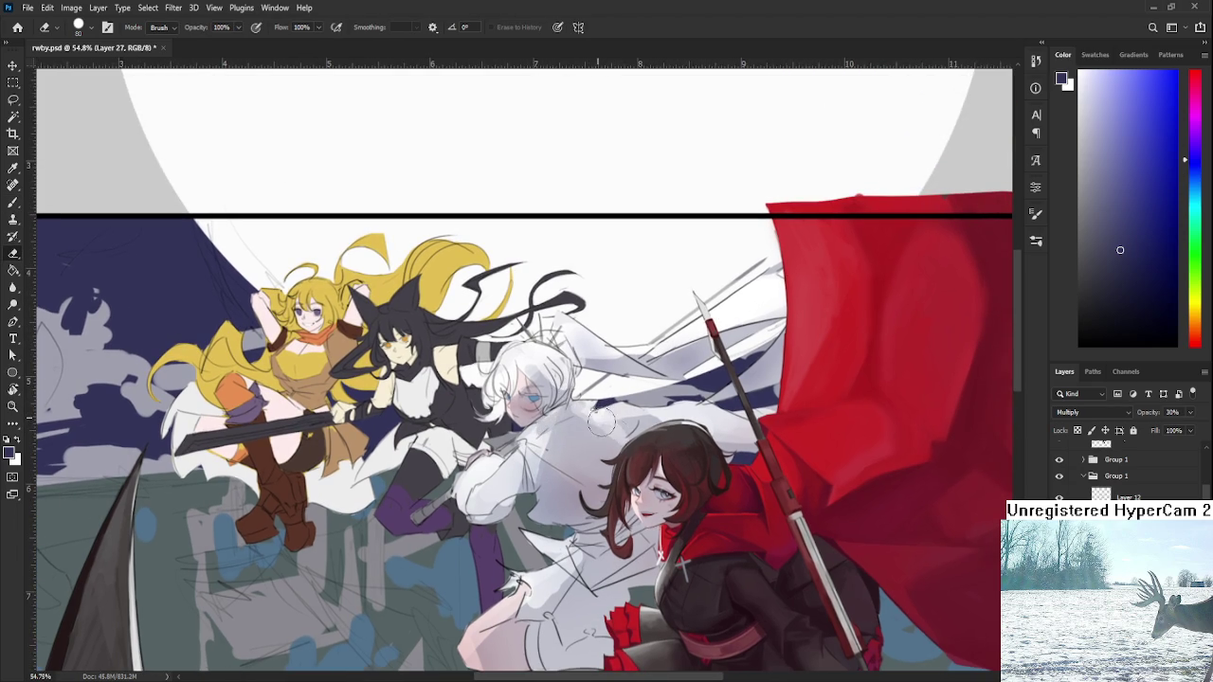
scroll(595, 417, "down", 3)
left_click_drag(607, 428, 617, 377)
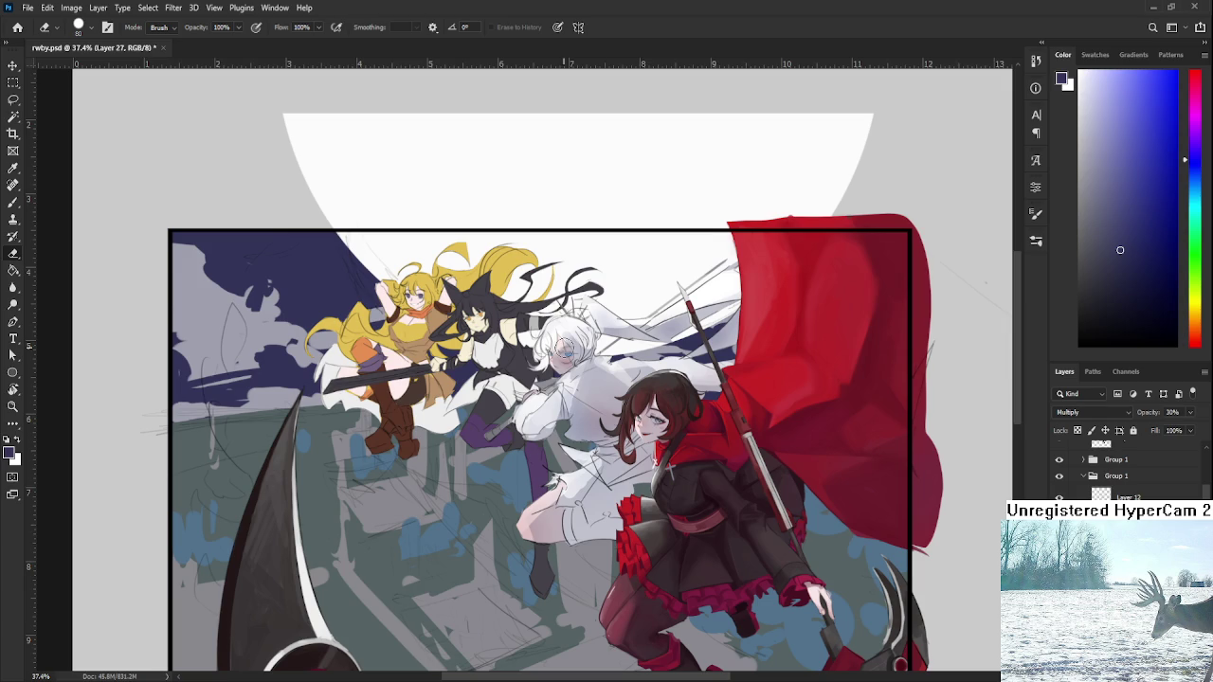
- Erase the shadow around Weiss's eye and forehead to lighten it
scroll(575, 339, "up", 5)
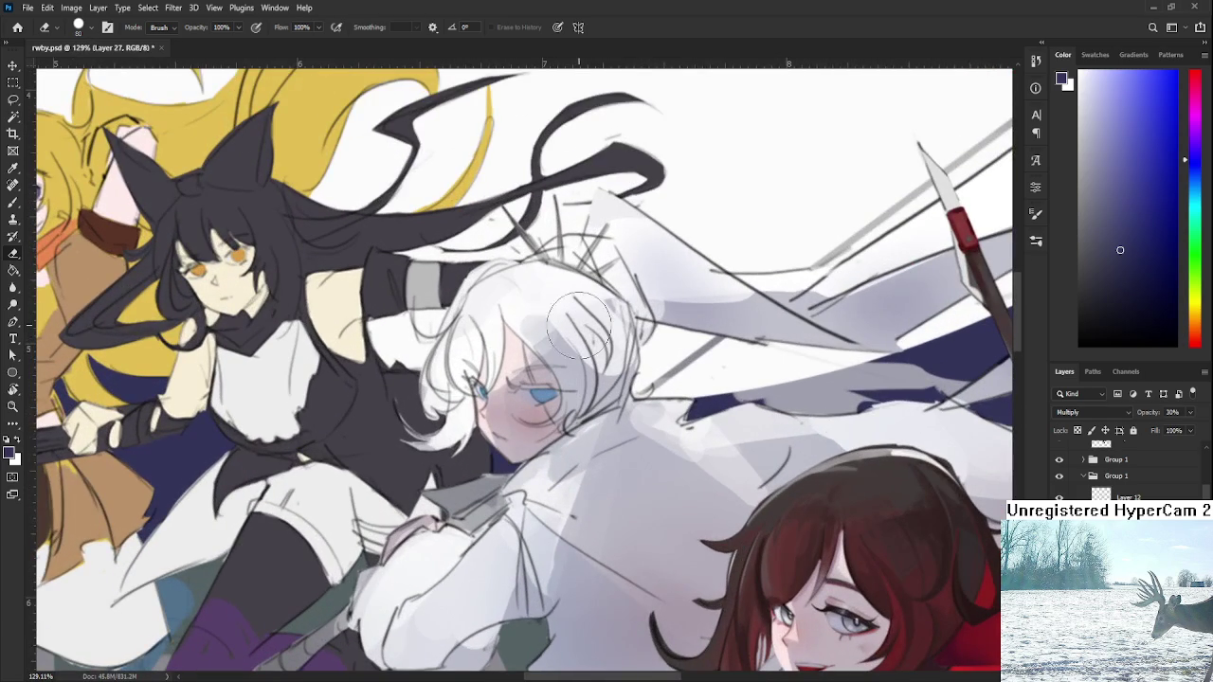
mouse_move(537, 353)
left_mouse_down()
mouse_move(519, 370)
mouse_move(485, 359)
mouse_move(567, 350)
left_mouse_up()
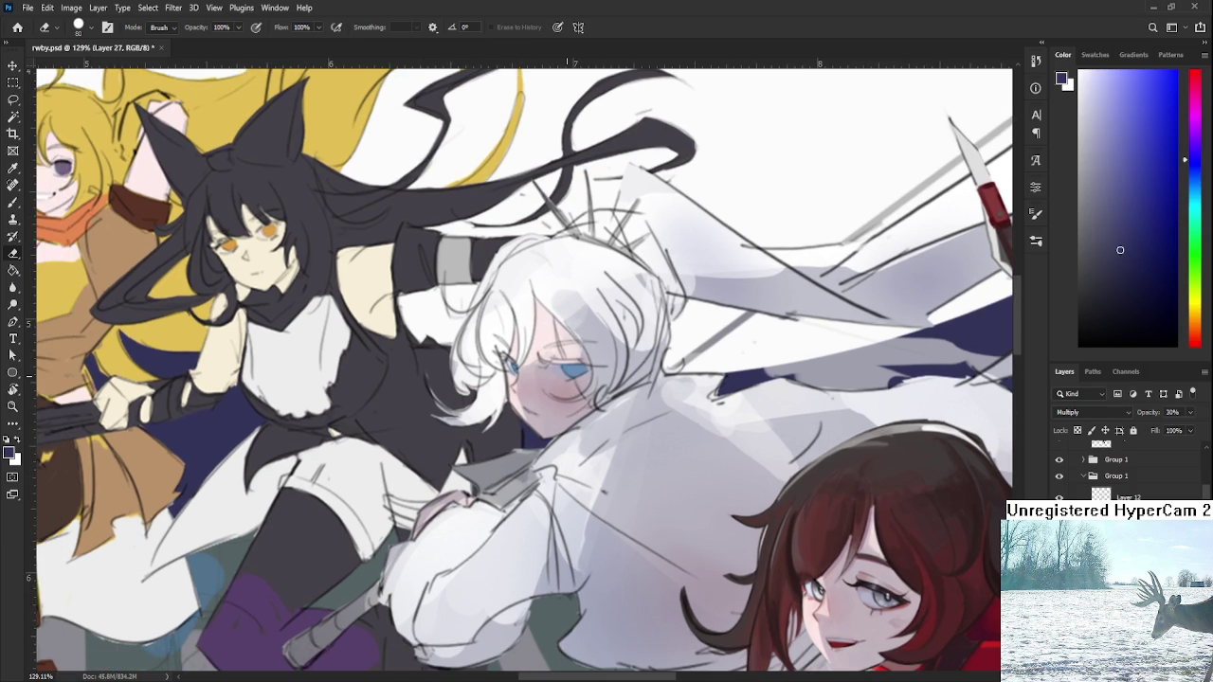
scroll(617, 426, "down", 4)
scroll(617, 426, "down", 3)
scroll(618, 426, "down", 1)
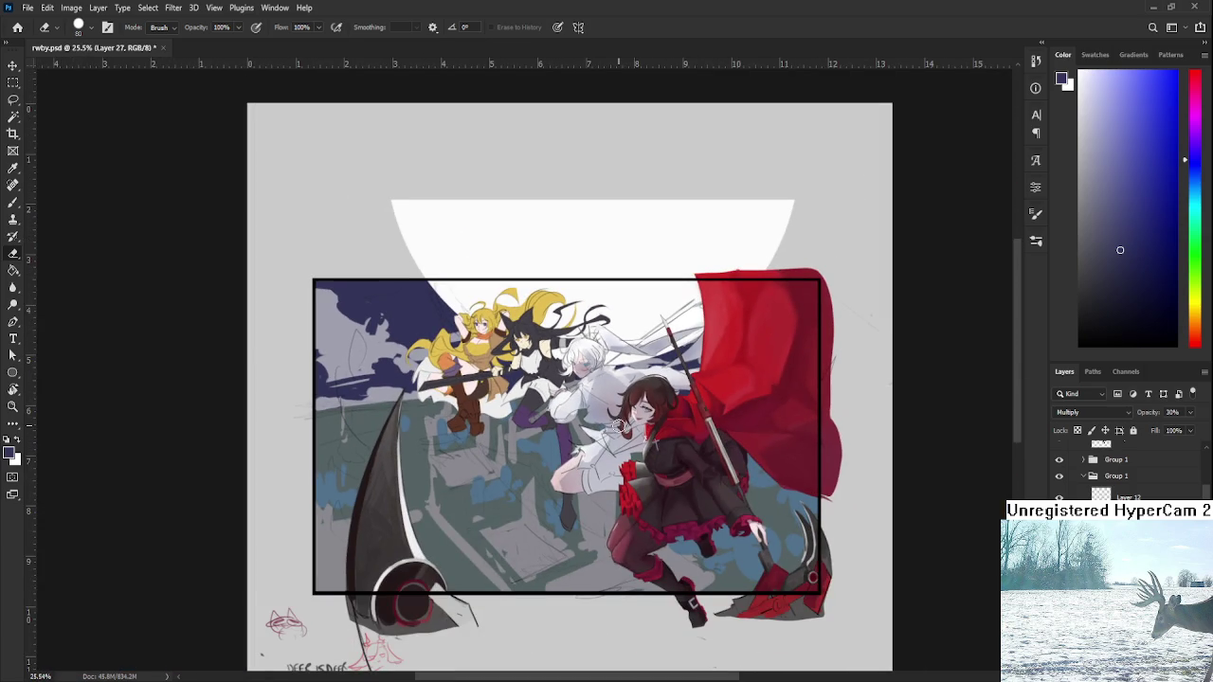
scroll(618, 427, "up", 2)
scroll(618, 427, "up", 2)
scroll(593, 393, "up", 1)
- Duplicate Layer 26, comparing Weiss's shading with and without the copy
left_click_drag(593, 394, 674, 422)
scroll(676, 425, "down", 1)
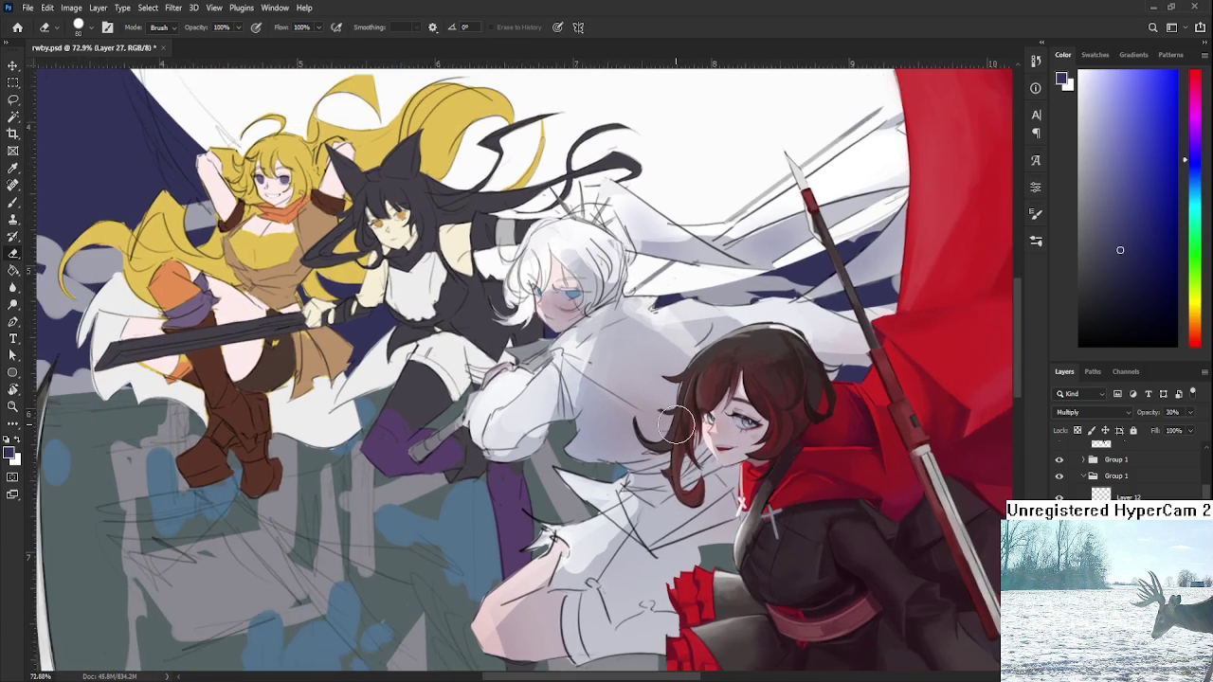
scroll(675, 426, "down", 1)
scroll(676, 425, "down", 1)
scroll(675, 425, "up", 2)
scroll(675, 425, "up", 1)
scroll(675, 426, "down", 1)
key("alt+bracketleft")
key("ctrl+j")
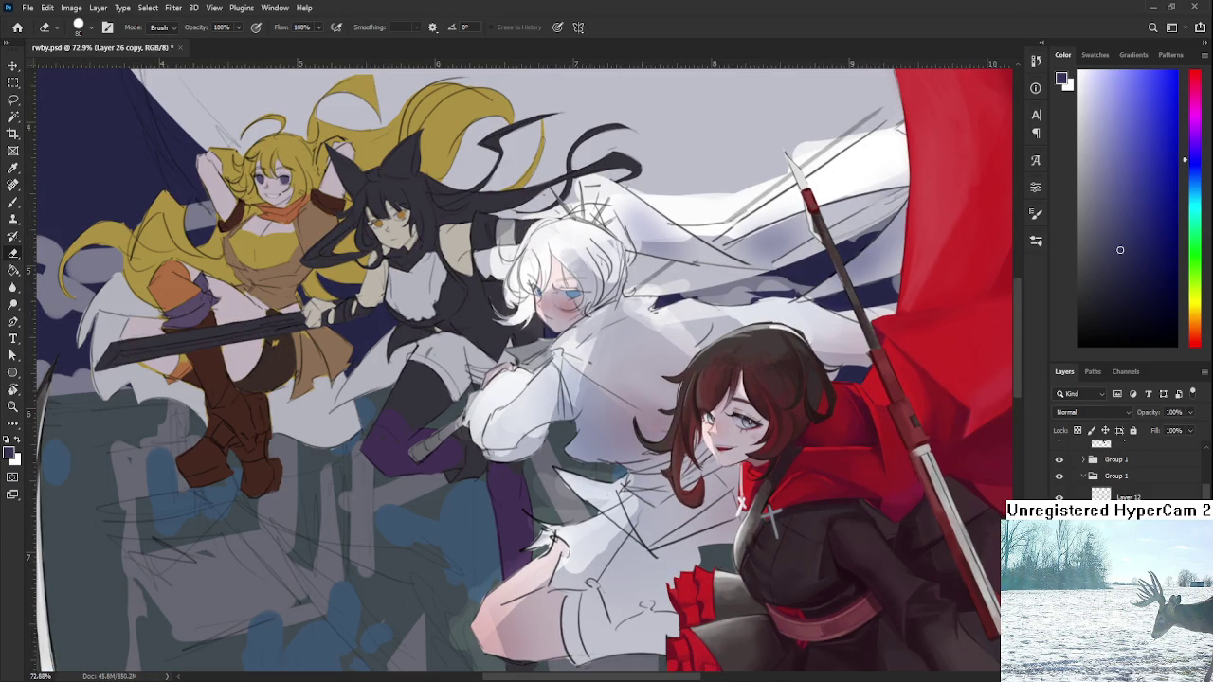
key("ctrl+z")
key("ctrl+shift+z")
- Review the Multiply shadow layer and Layer 26 copy, then save rwby.psd
key("alt+bracketleft")
key("ctrl+comma")
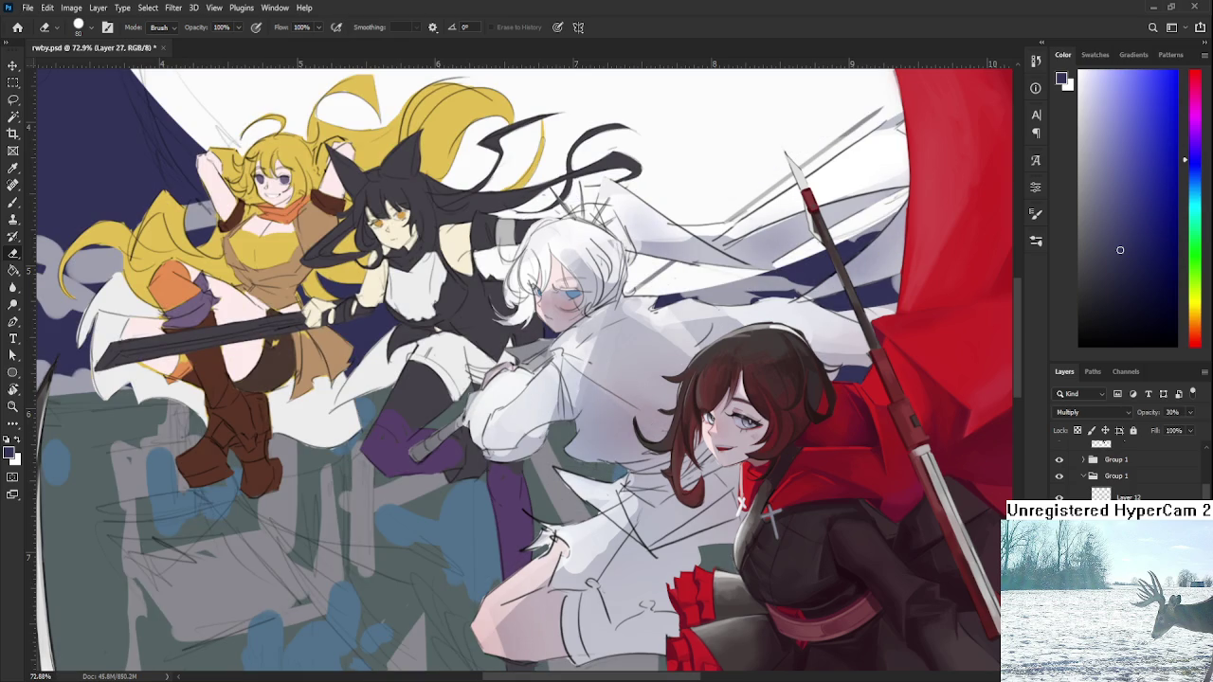
scroll(804, 503, "down", 3)
scroll(675, 462, "down", 3)
scroll(642, 403, "up", 2)
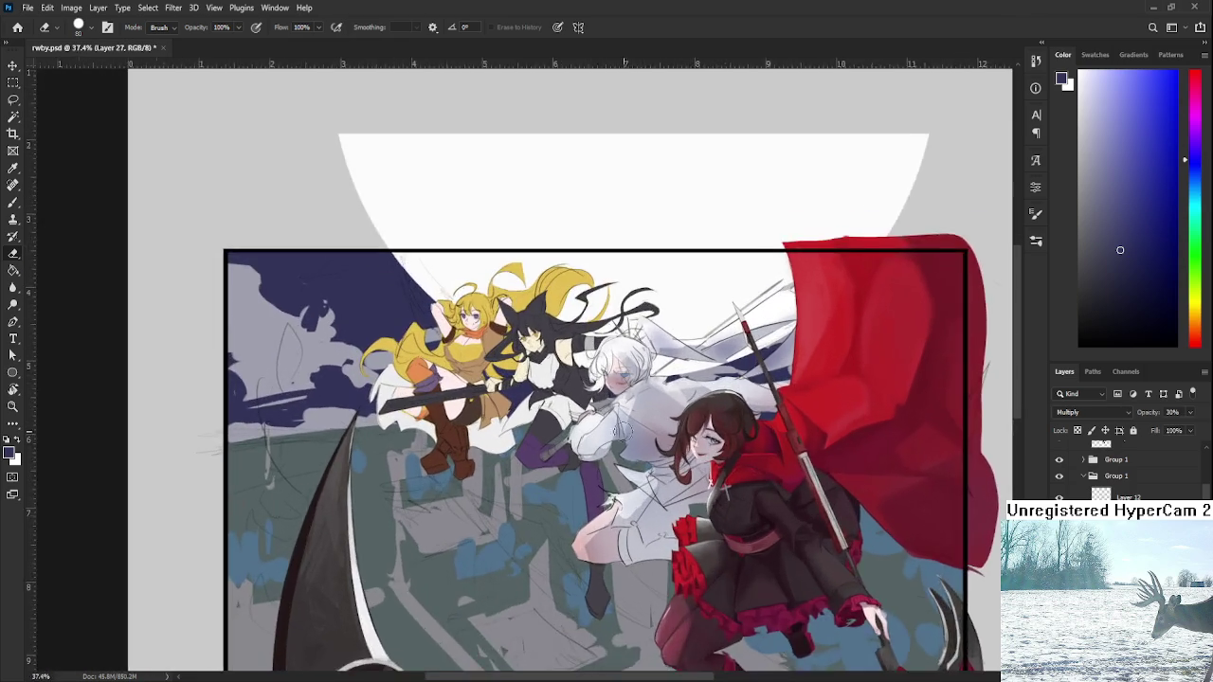
scroll(642, 403, "up", 3)
scroll(642, 404, "up", 3)
key("alt+bracketright")
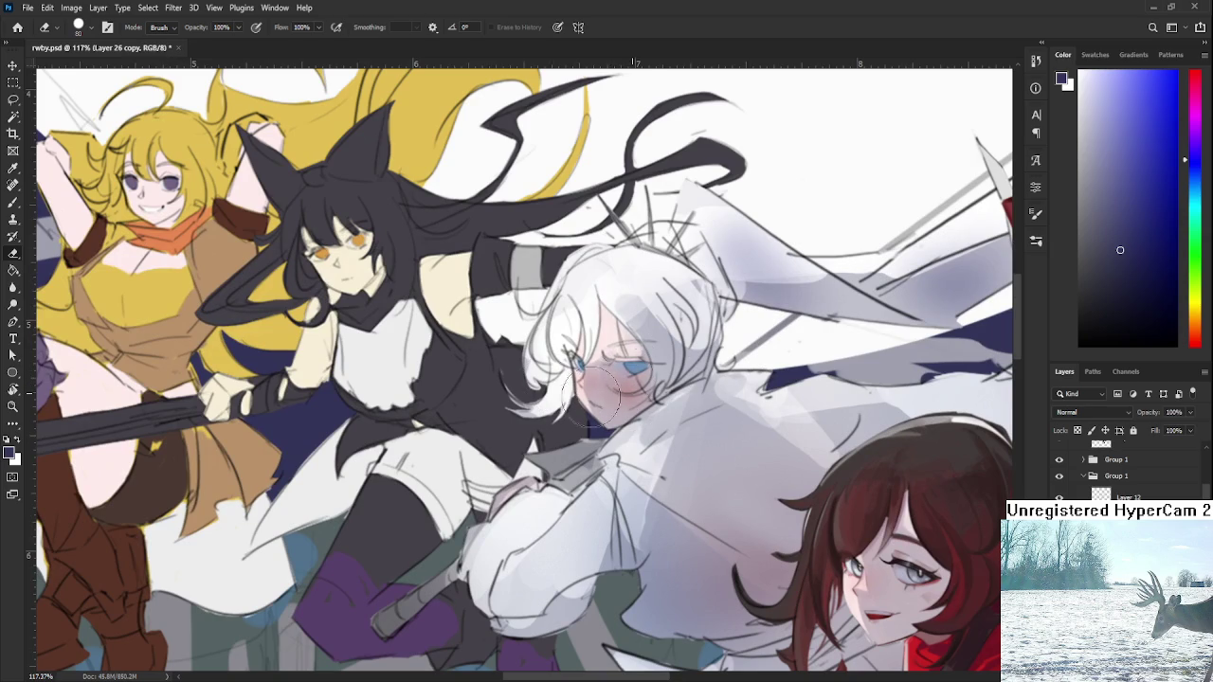
scroll(688, 377, "down", 3)
scroll(687, 378, "down", 2)
key("ctrl+s")
scroll(688, 377, "down", 1)
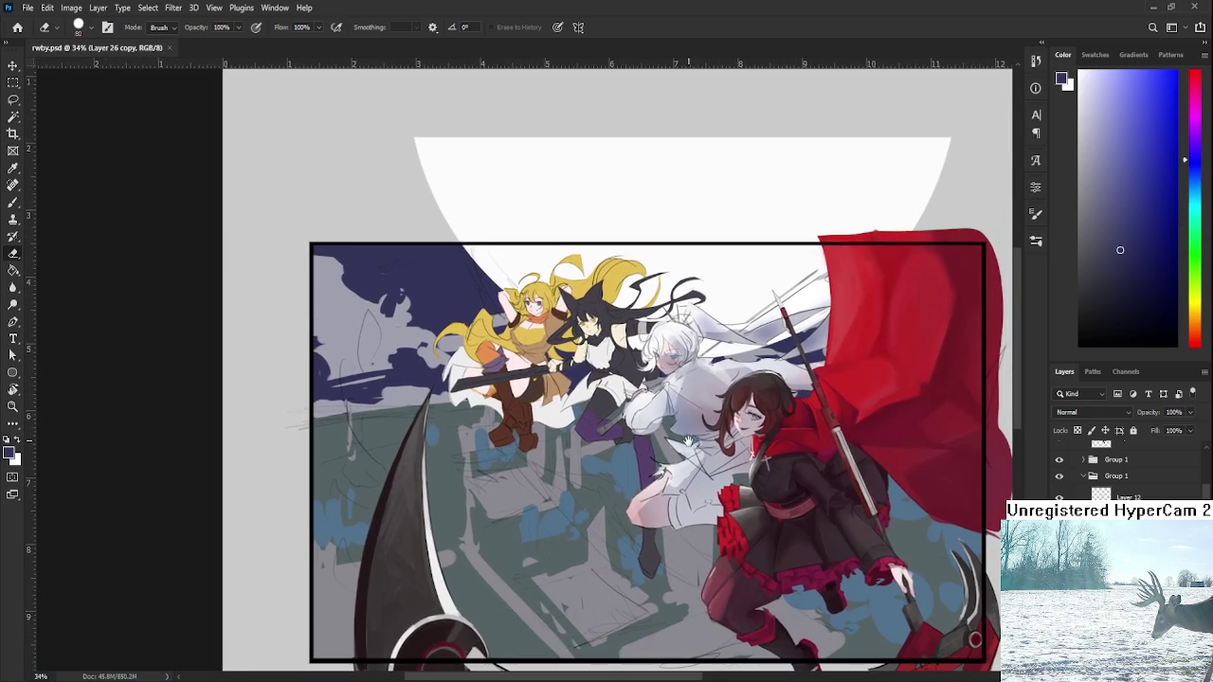